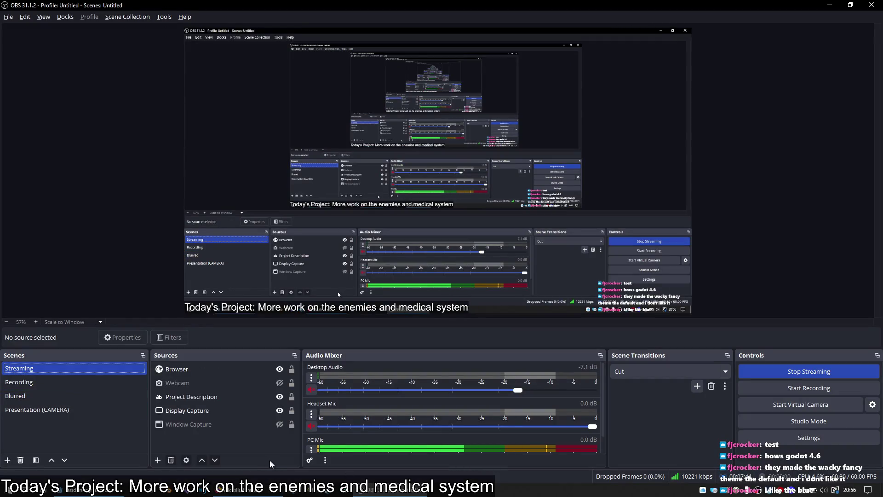
Bring the Supernatural EMS Game Notes Google Doc in front of OBS from the Chrome taskbar button.
left_click(210, 493)
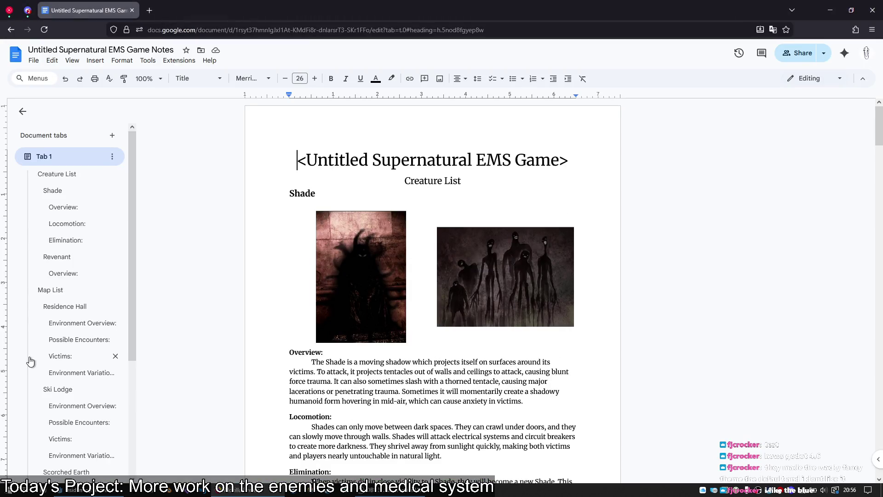
scroll(29, 365, "down", 1)
scroll(74, 296, "up", 1)
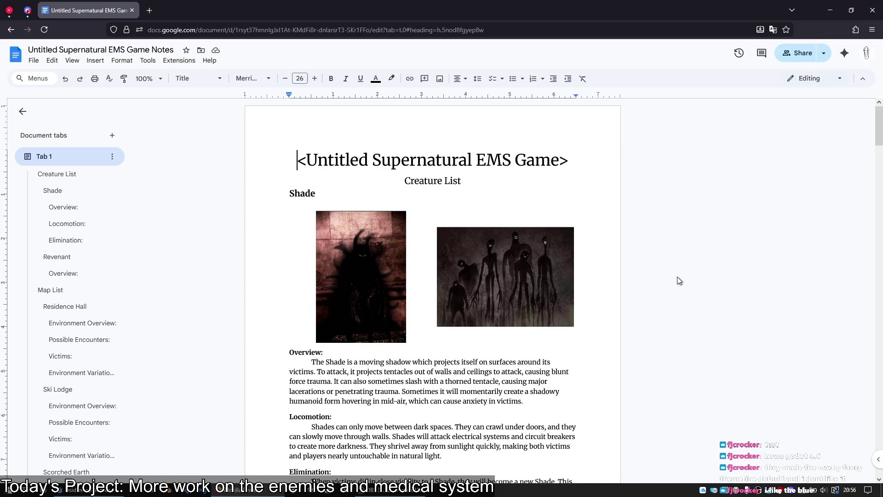
left_click(496, 279)
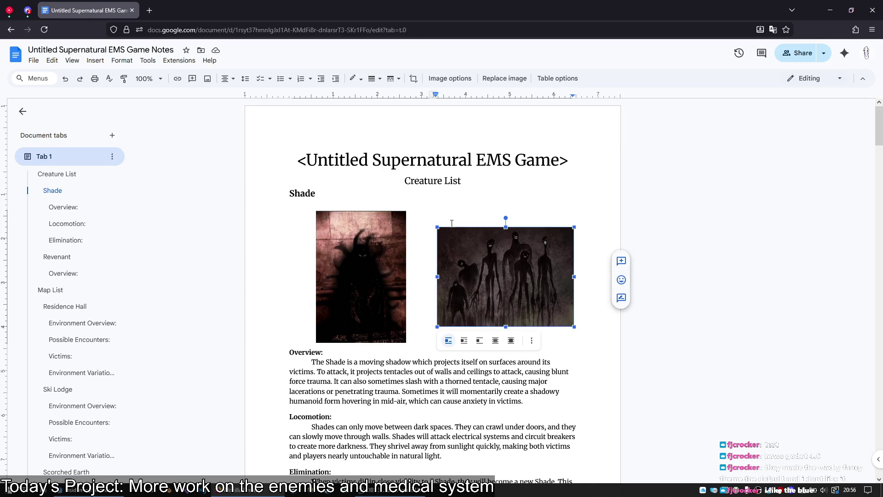
left_click(517, 180)
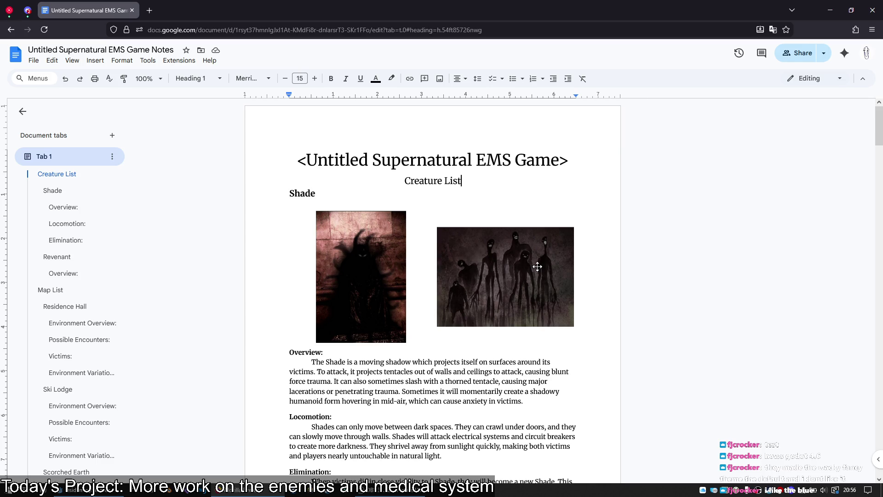
scroll(493, 292, "down", 10)
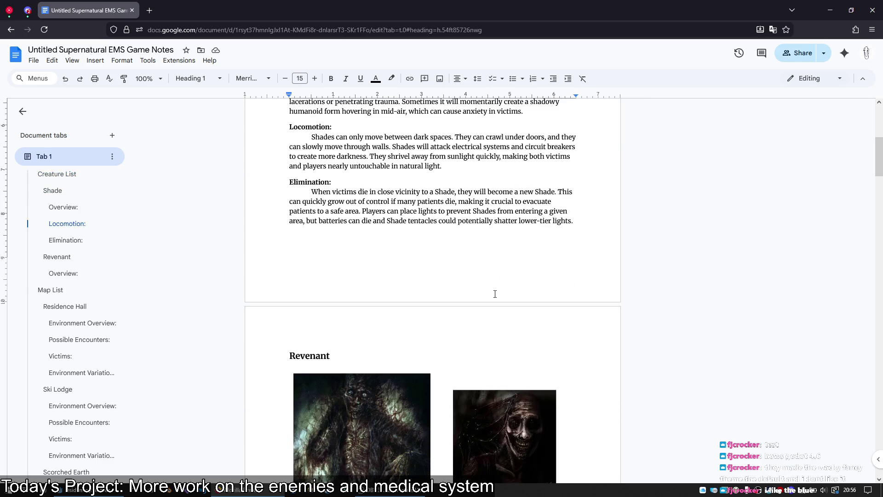
scroll(570, 307, "up", 10)
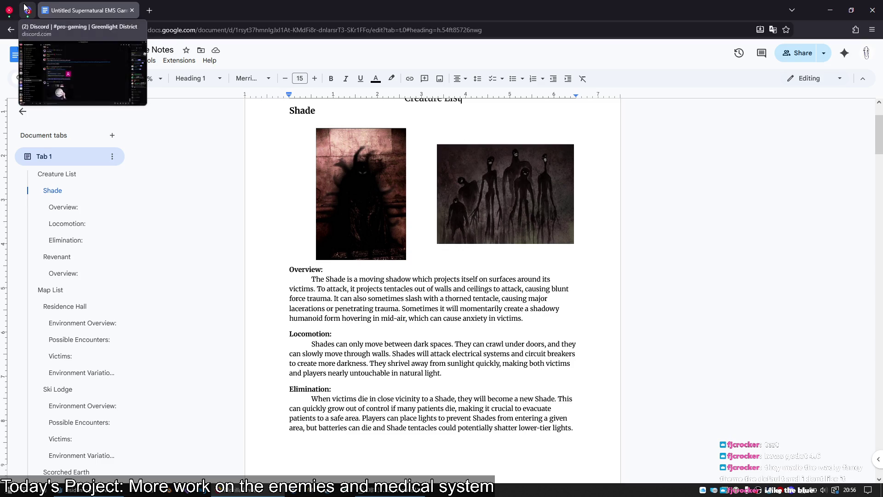
scroll(414, 271, "up", 1)
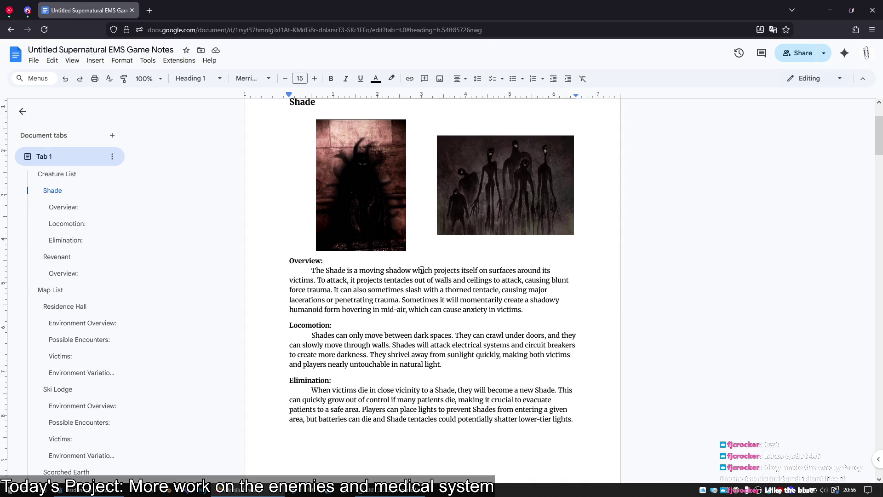
left_click_drag(269, 140, 441, 321)
left_click(542, 357)
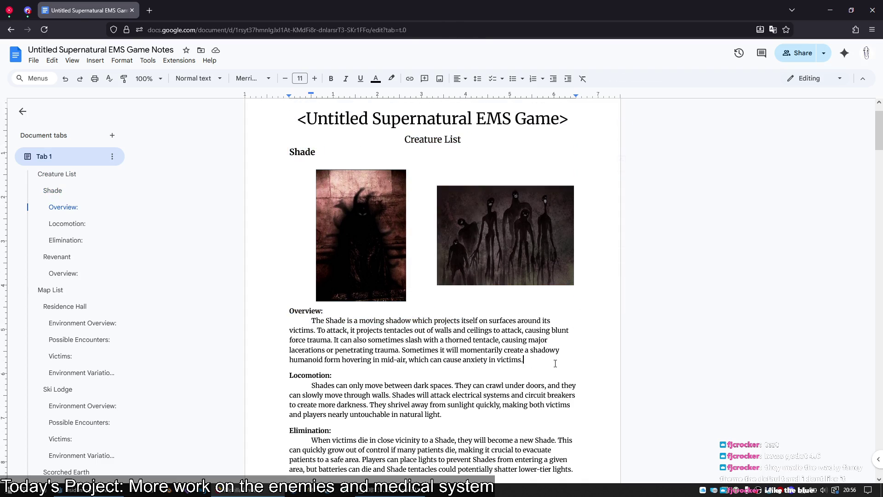
scroll(556, 357, "down", 2)
left_click(524, 277)
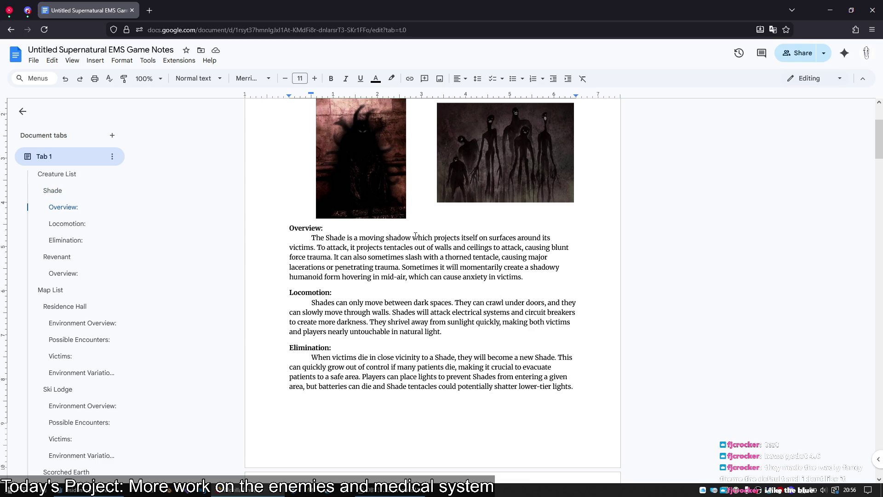
scroll(424, 233, "up", 1)
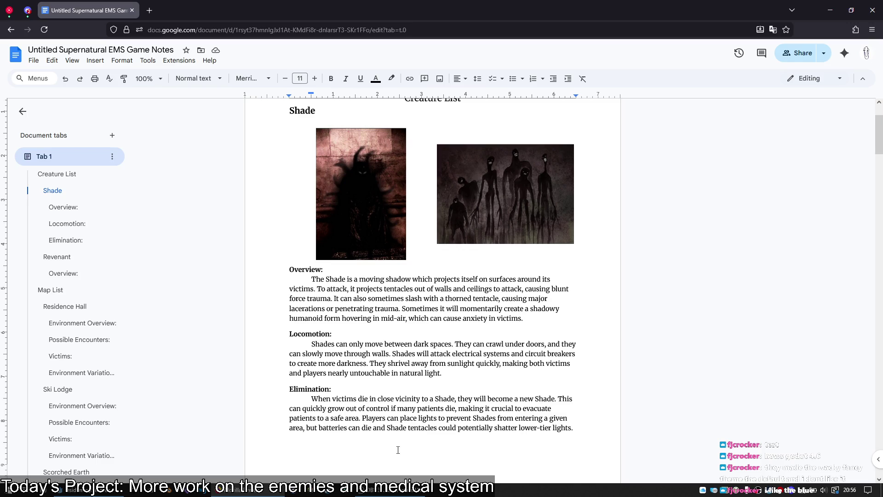
left_click(391, 491)
left_click(25, 396)
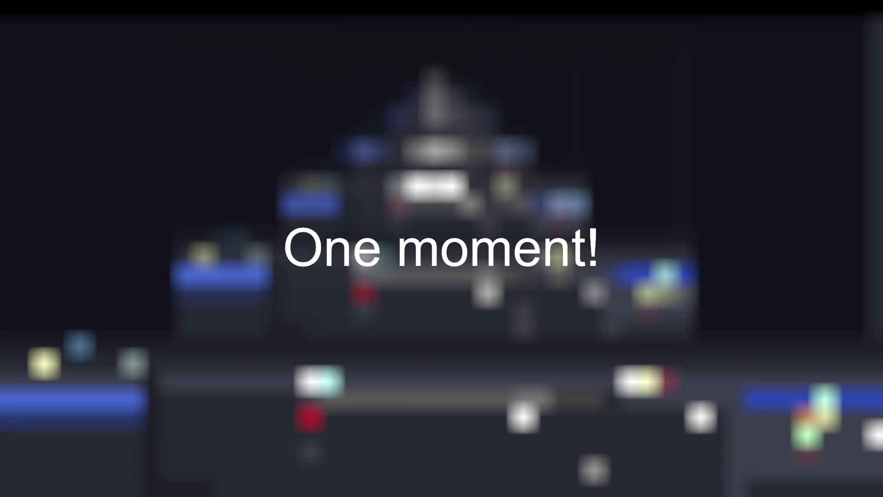
scroll(528, 305, "down", 2)
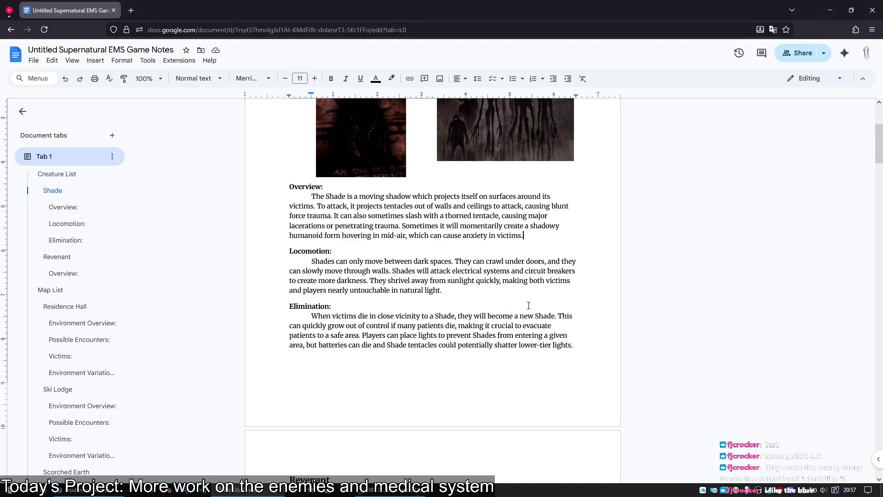
Scroll the notes to the top, then switch to Godot's residence_hall scene and raise the view above the courtyard.
left_click(311, 314)
scroll(560, 241, "up", 4)
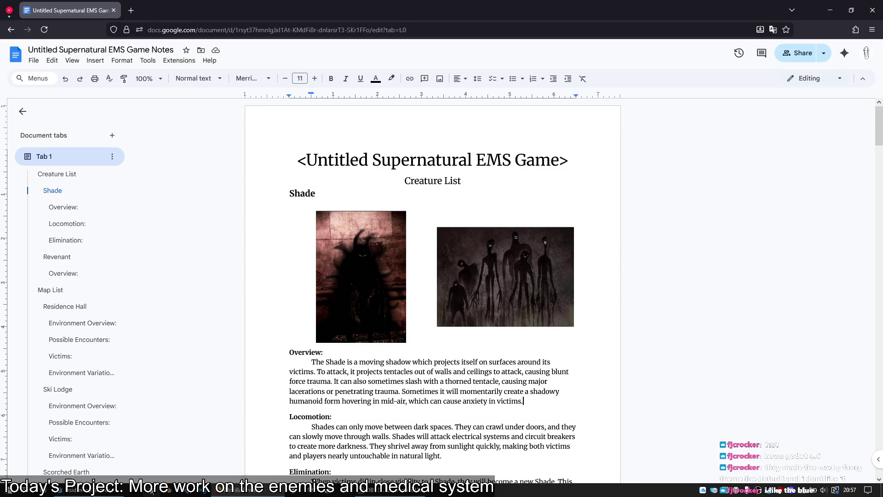
key("alt+Tab")
mouse_move(452, 224)
left_mouse_down()
mouse_move(441, 202)
mouse_move(432, 239)
mouse_move(442, 189)
mouse_move(459, 202)
mouse_move(445, 259)
mouse_move(442, 249)
mouse_move(451, 280)
mouse_move(460, 262)
mouse_move(450, 253)
mouse_move(441, 276)
mouse_move(468, 202)
mouse_move(448, 189)
mouse_move(449, 166)
mouse_move(359, 193)
mouse_move(359, 168)
mouse_move(317, 159)
mouse_move(452, 190)
left_mouse_up()
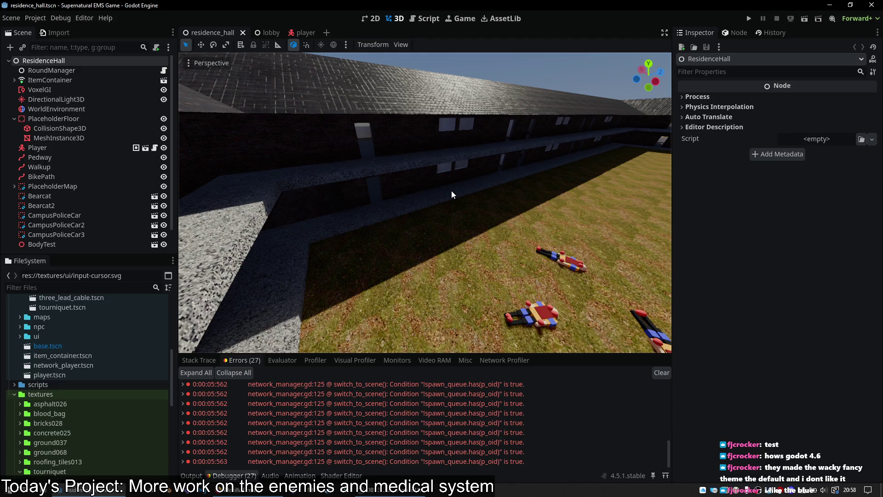
mouse_move(451, 190)
left_mouse_down()
mouse_move(444, 197)
mouse_move(451, 191)
left_mouse_up()
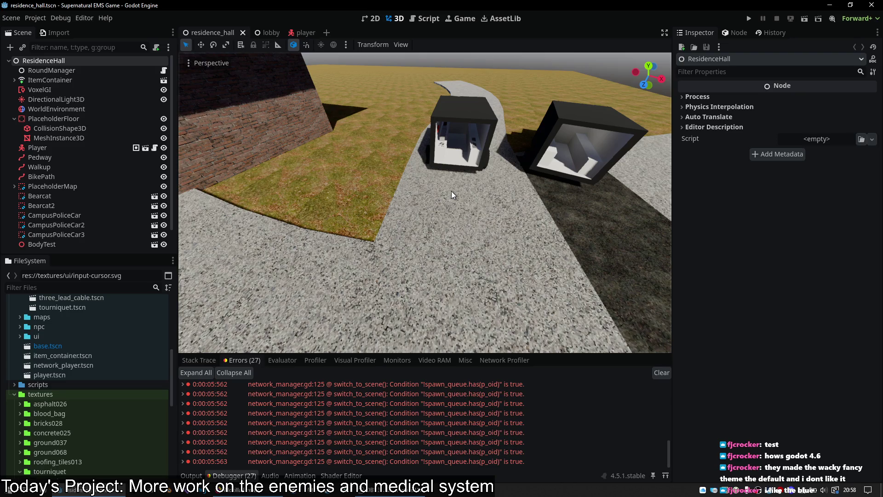
left_click(371, 490)
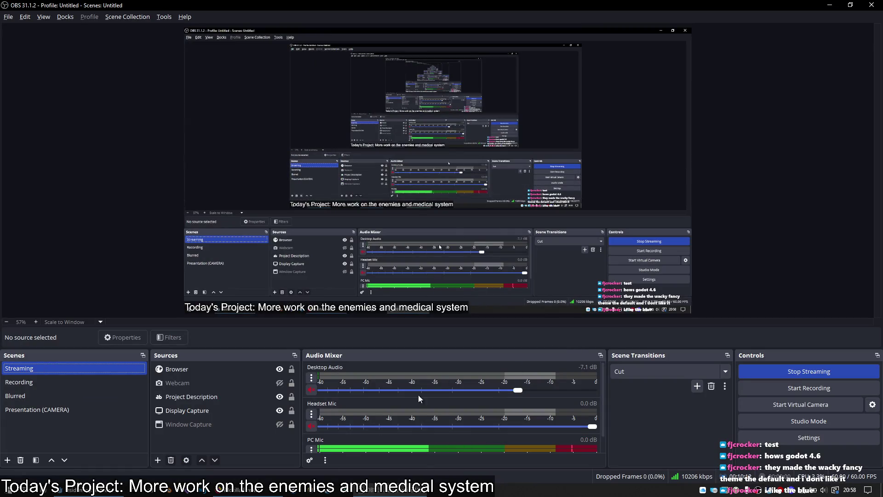
left_click(71, 490)
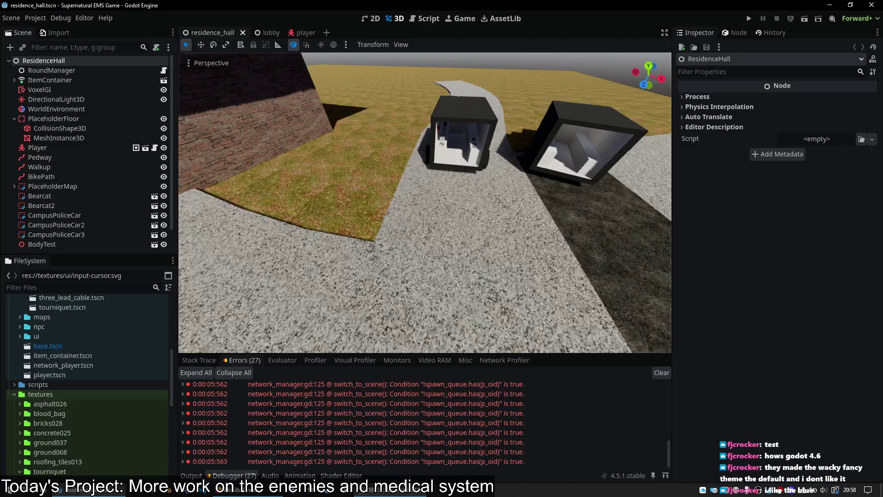
key("w")
key("w")
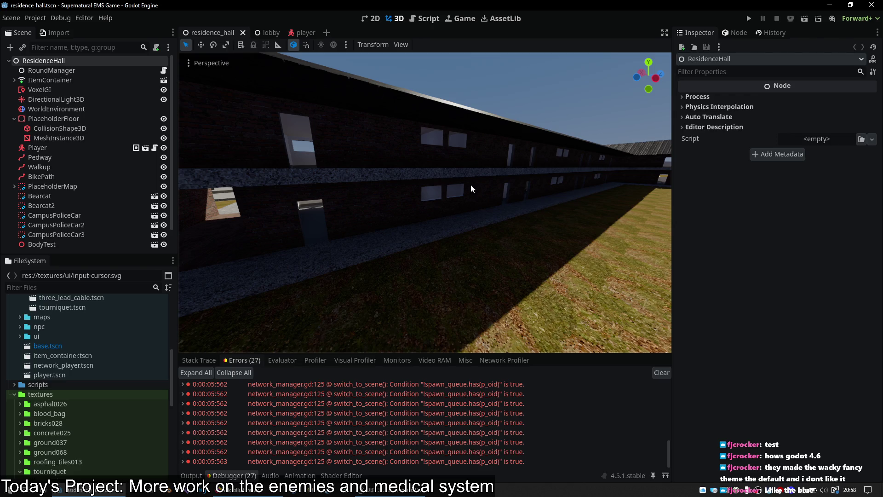
key("w")
key("w")
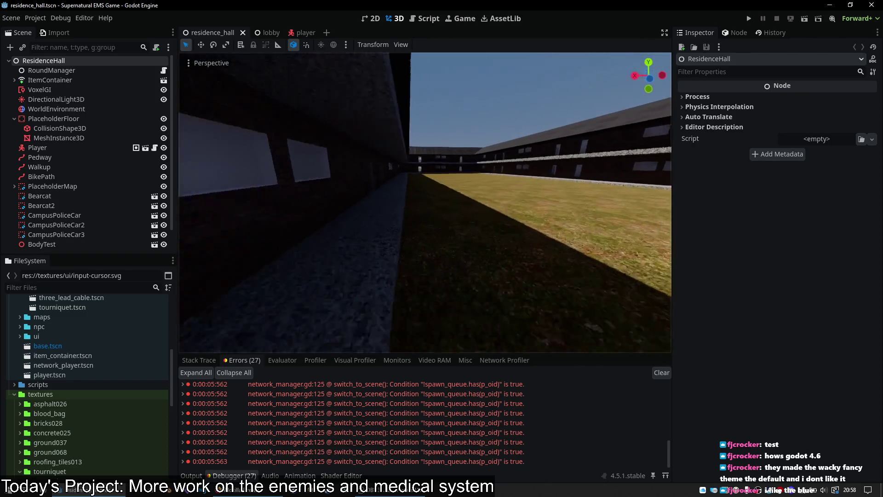
key("w")
key("w")
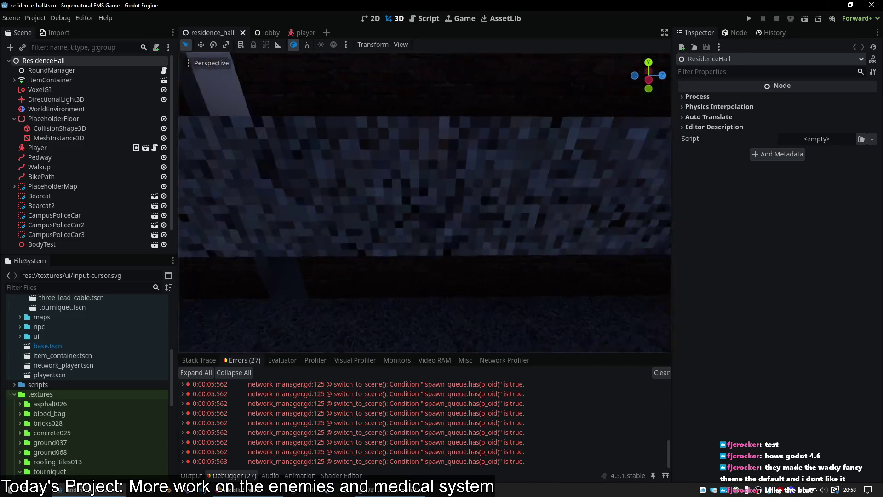
key("w")
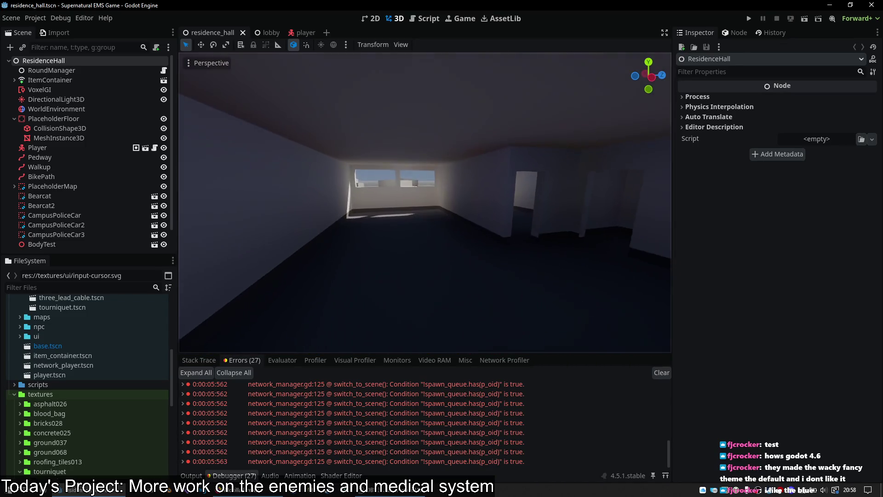
key("w")
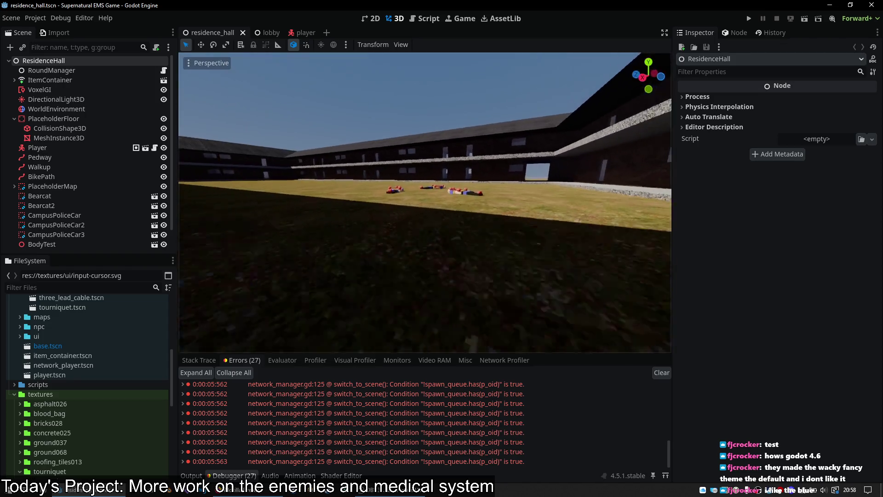
key("e")
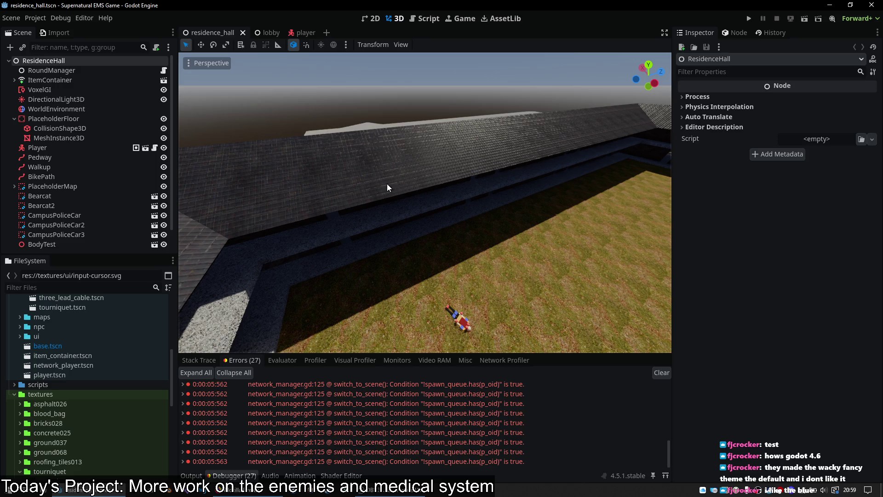
key("q")
key("w")
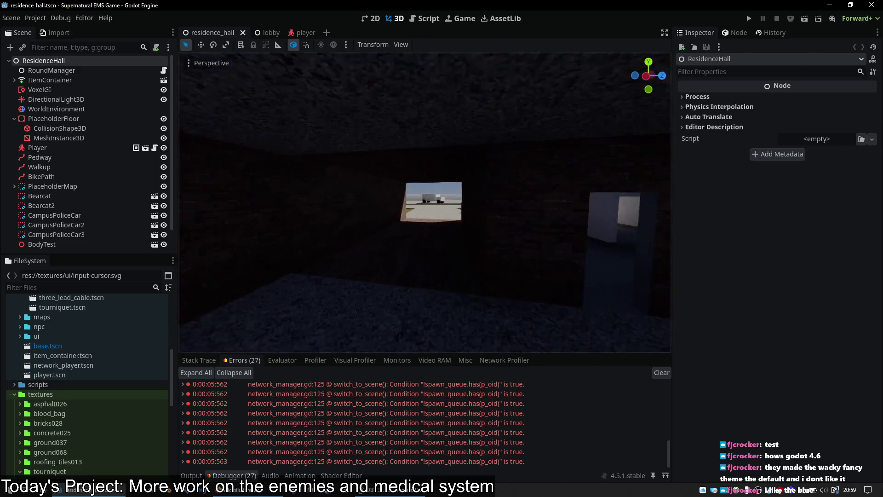
key("s")
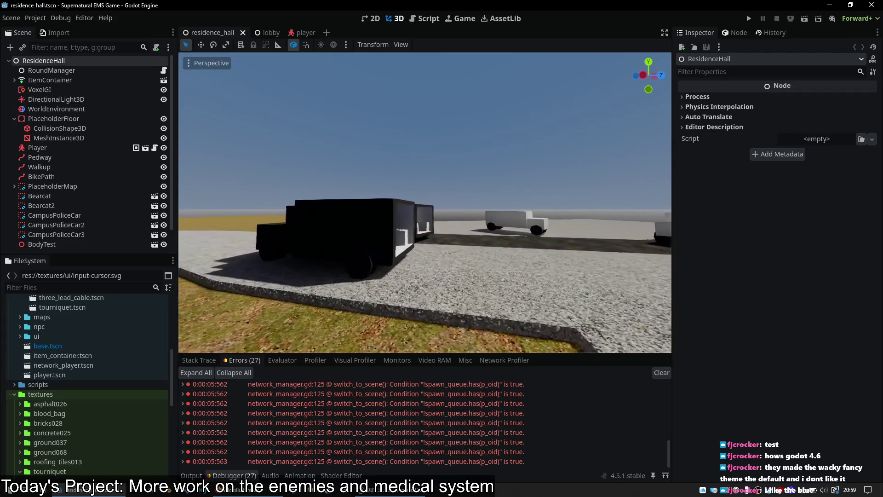
key("w")
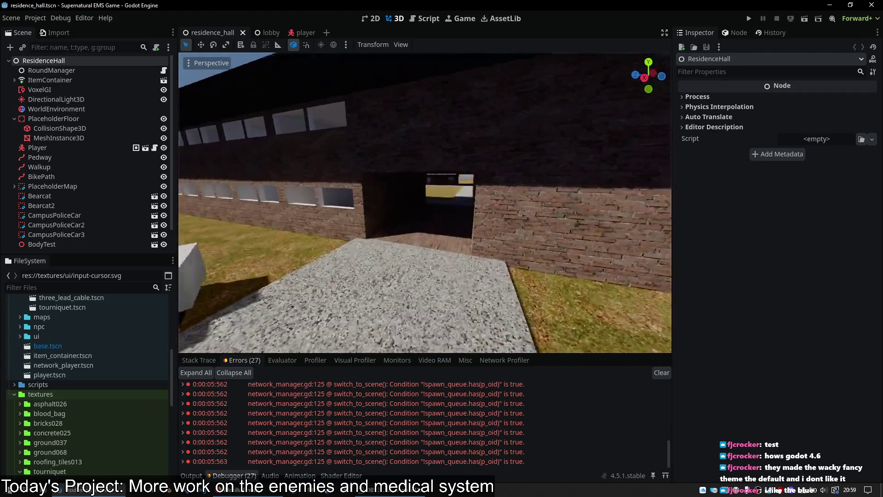
key("e")
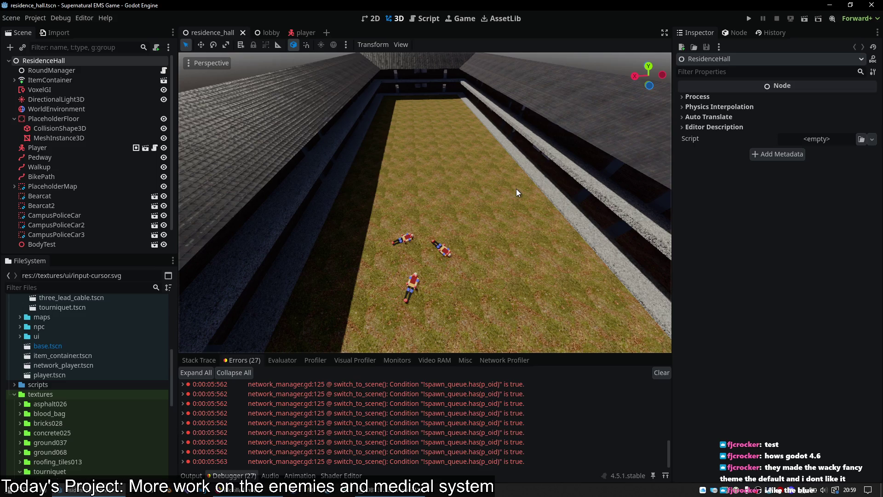
mouse_move(516, 188)
left_mouse_down()
mouse_move(441, 151)
mouse_move(400, 184)
mouse_move(375, 164)
mouse_move(372, 170)
left_mouse_up()
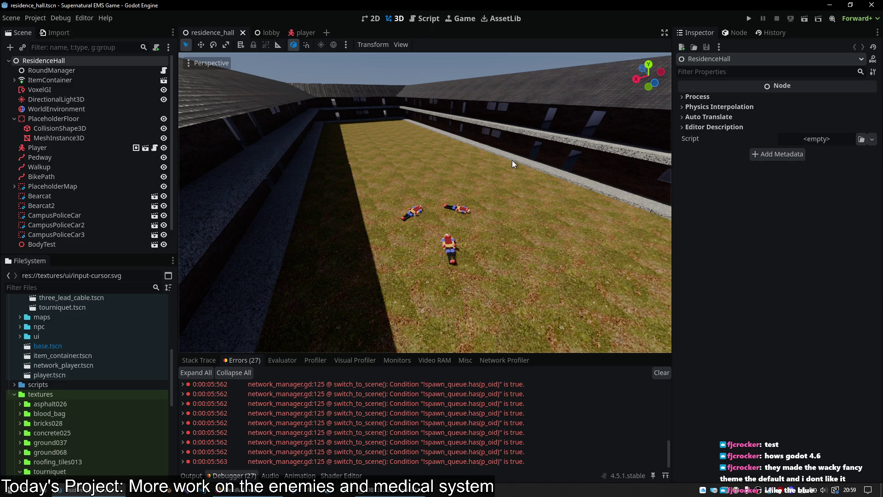
left_click_drag(512, 160, 717, 81)
left_click_drag(511, 131, 510, 130)
left_click_drag(394, 263, 394, 263)
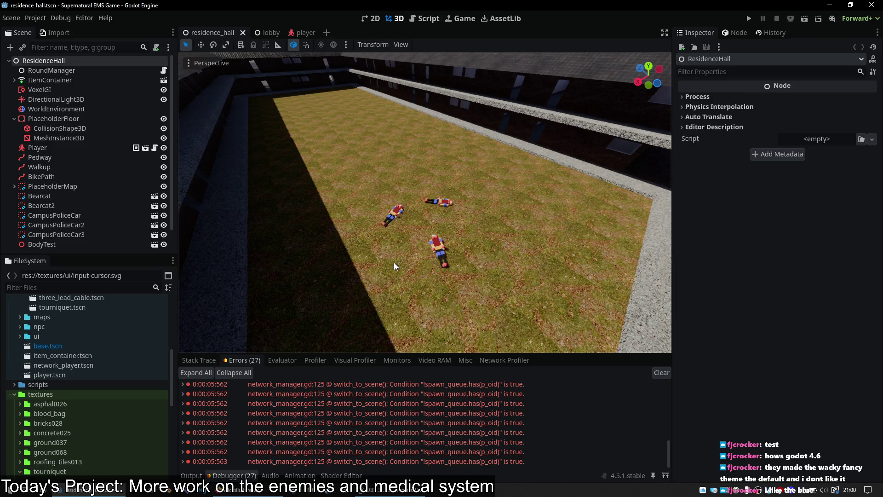
left_click_drag(393, 266, 276, 383)
left_click_drag(442, 250, 442, 250)
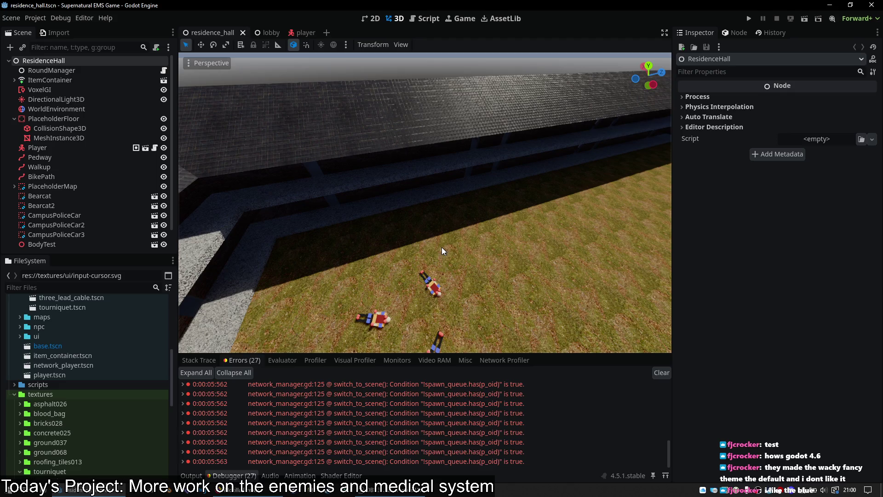
left_click_drag(441, 247, 462, 245)
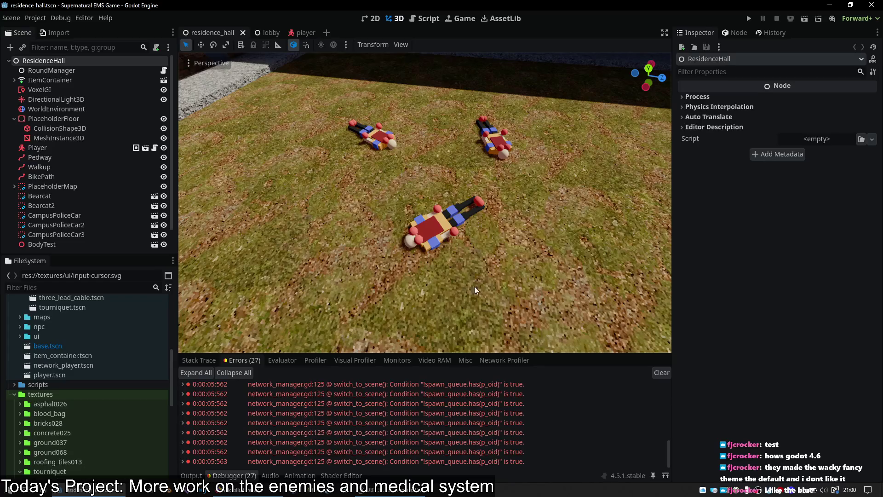
mouse_move(539, 303)
left_mouse_down()
mouse_move(503, 224)
mouse_move(483, 246)
mouse_move(426, 261)
mouse_move(442, 247)
left_mouse_up()
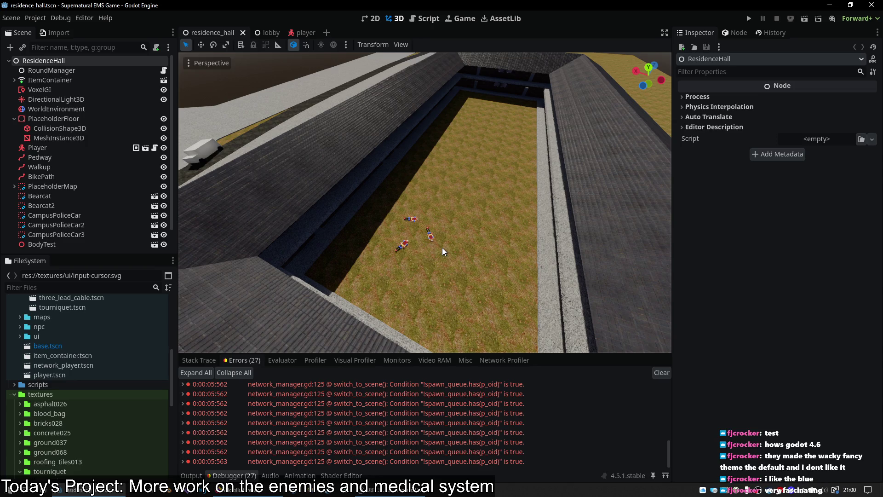
Look over the courtyard and its three ragdolls in the 3D viewport, then run the project.
mouse_move(443, 251)
left_mouse_down()
mouse_move(443, 193)
mouse_move(463, 242)
left_mouse_up()
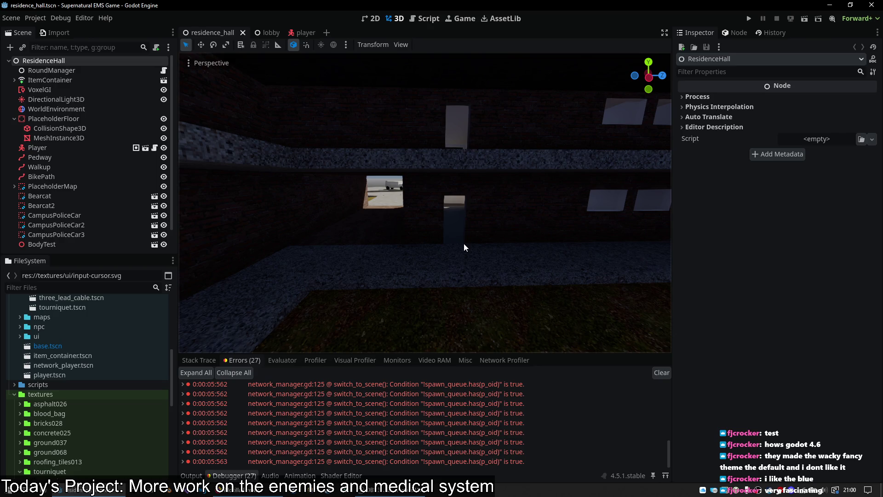
mouse_move(464, 244)
left_mouse_down()
mouse_move(449, 310)
mouse_move(460, 210)
left_mouse_up()
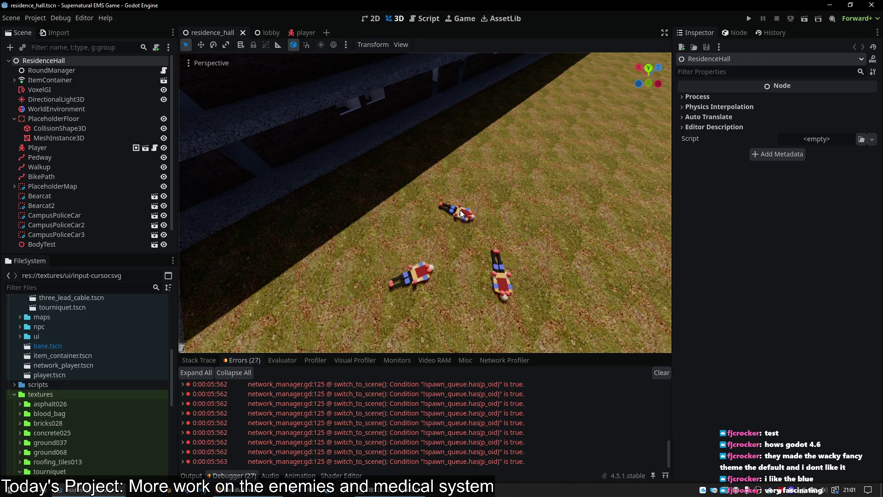
right_click(459, 210)
key("w")
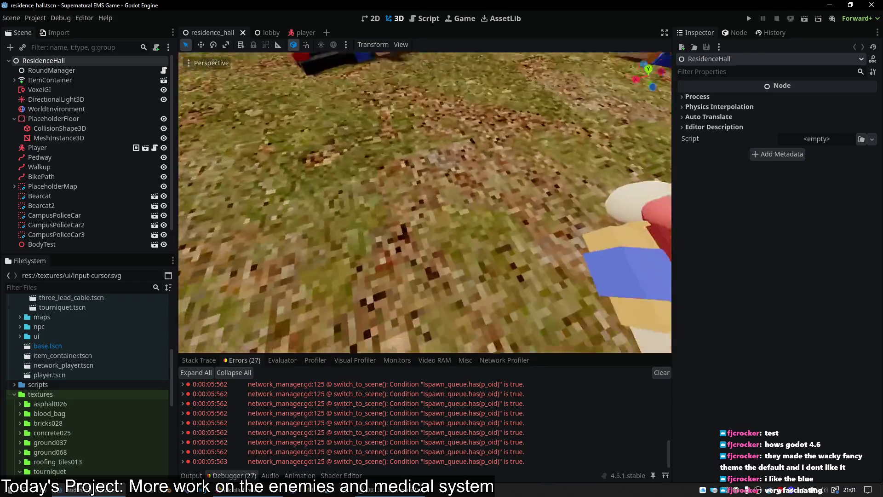
right_click(477, 224)
key("s")
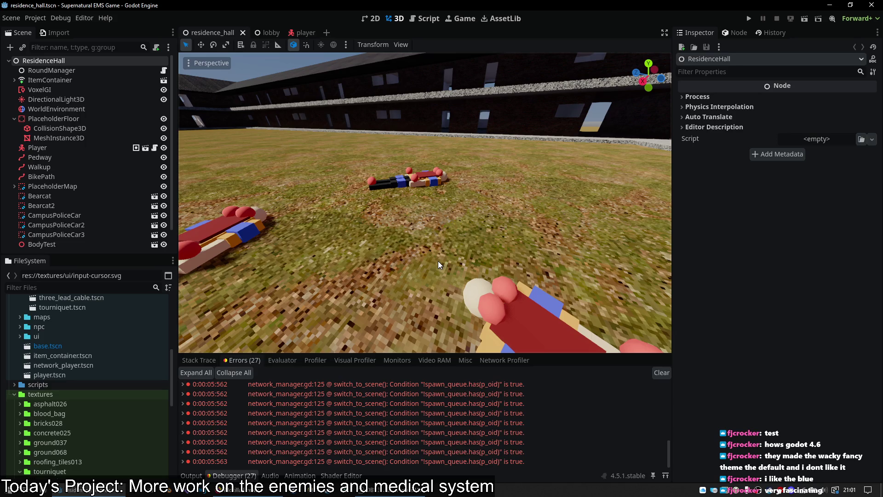
left_click_drag(438, 261, 563, 244)
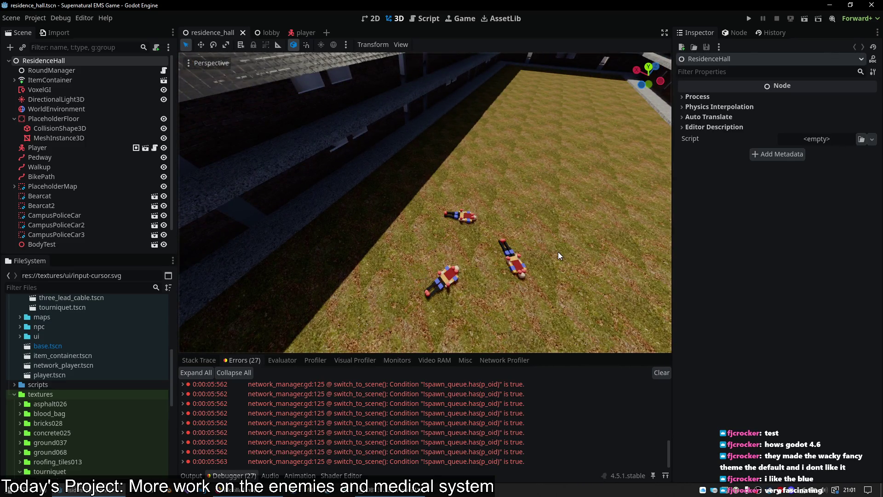
left_click_drag(558, 255, 558, 255)
left_click(749, 20)
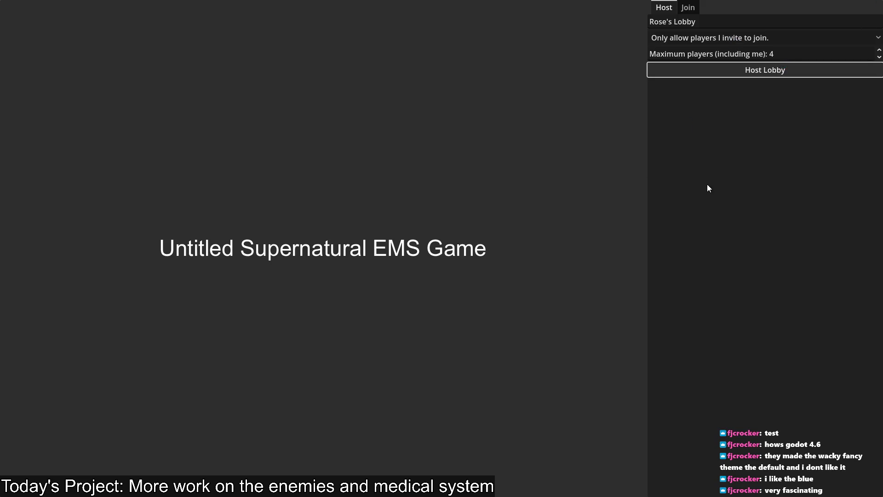
Vote for Residence Hall in the lobby and ready up to load the map.
key("Return")
key("w")
key("e")
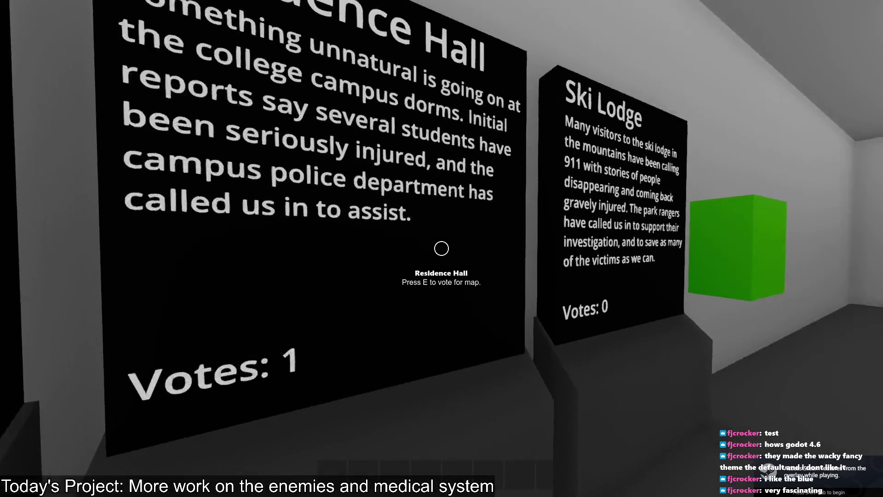
key("e")
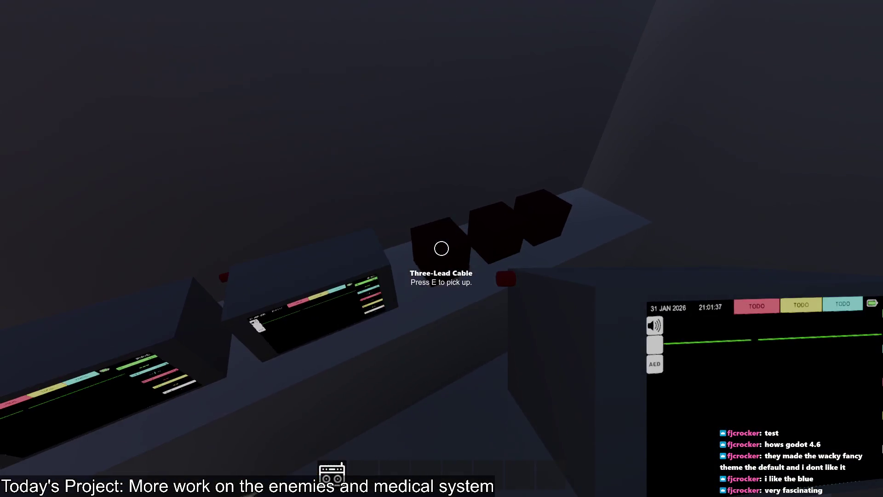
Pick up the Three-Lead Cable, walk into the courtyard and drop the monitor beside a ragdoll.
key("e")
key("w")
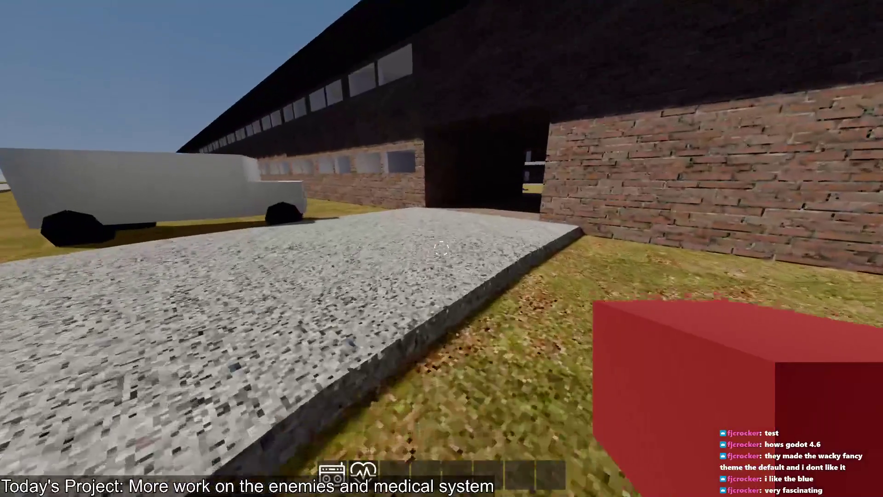
key("w")
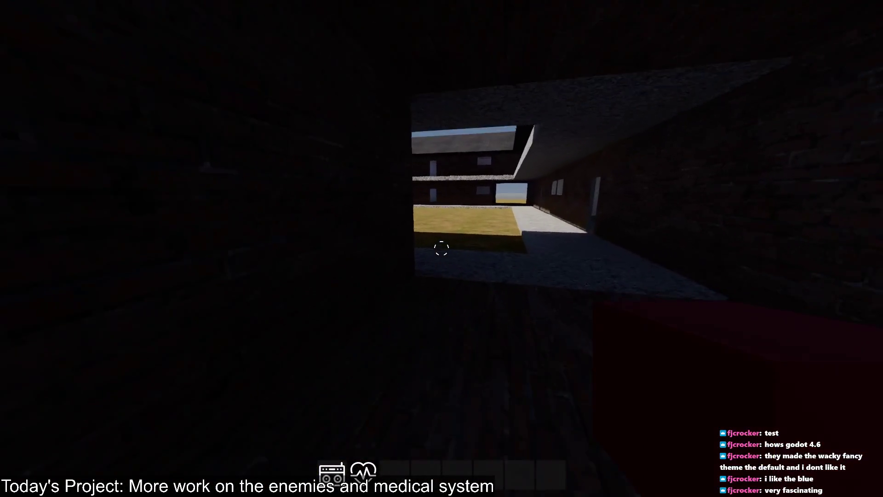
key("w")
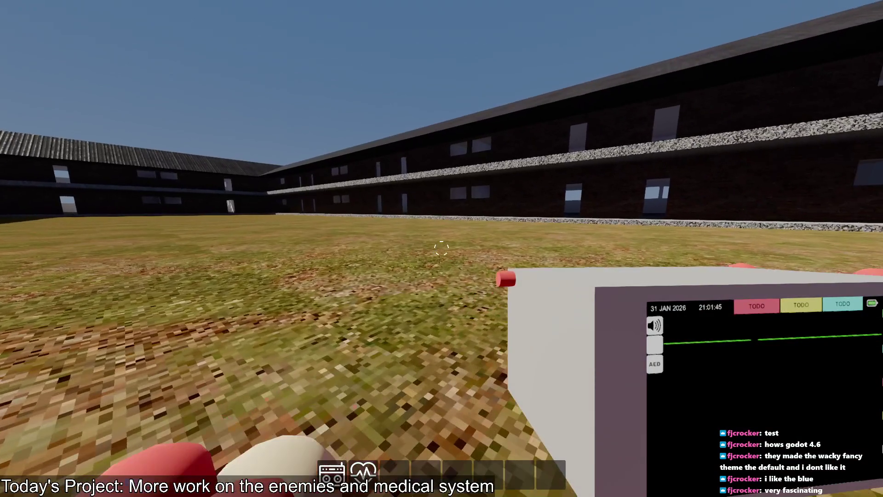
left_click(441, 248)
key("1")
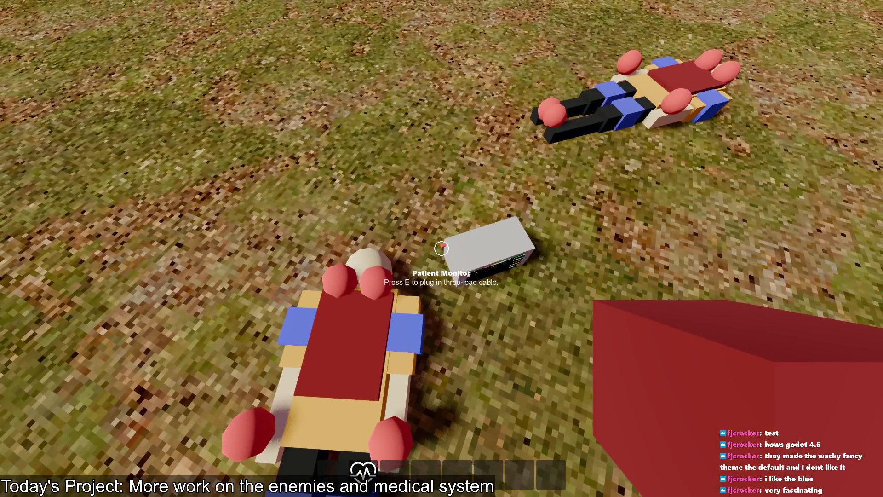
key("1")
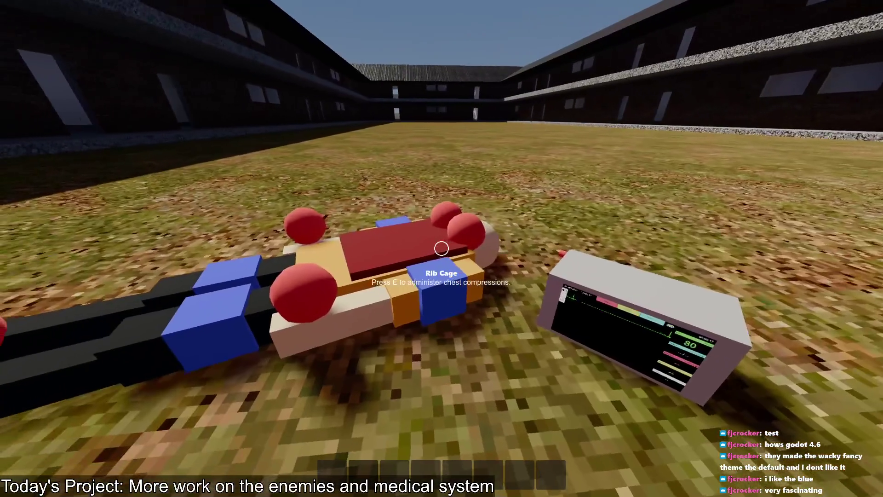
Open the patient monitor's screen and unmute Desktop Audio in OBS.
key("e")
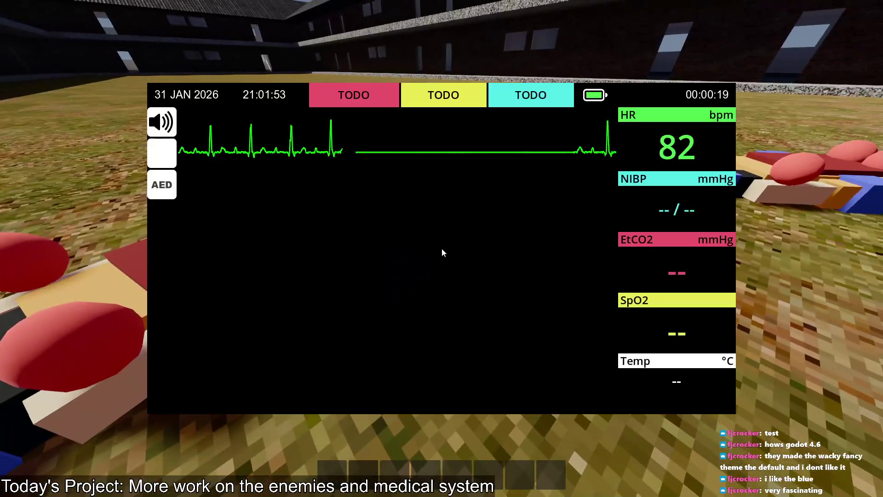
key("alt+Tab")
key("alt+Tab")
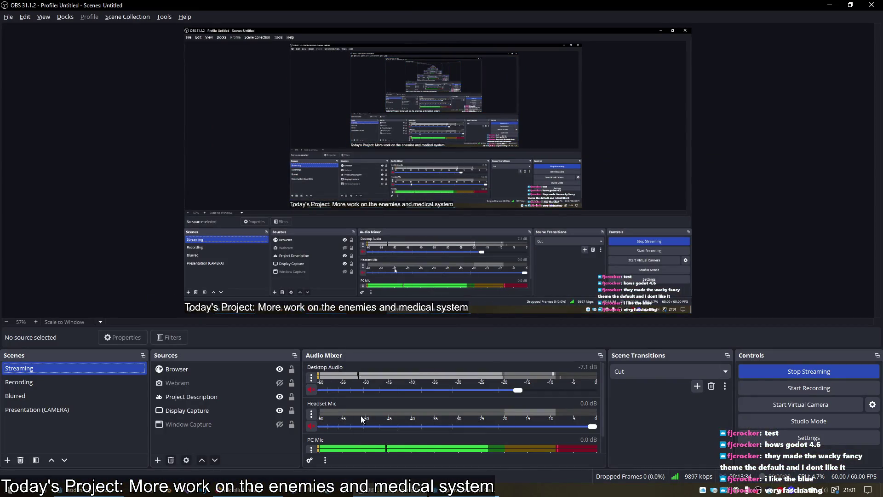
left_click(311, 389)
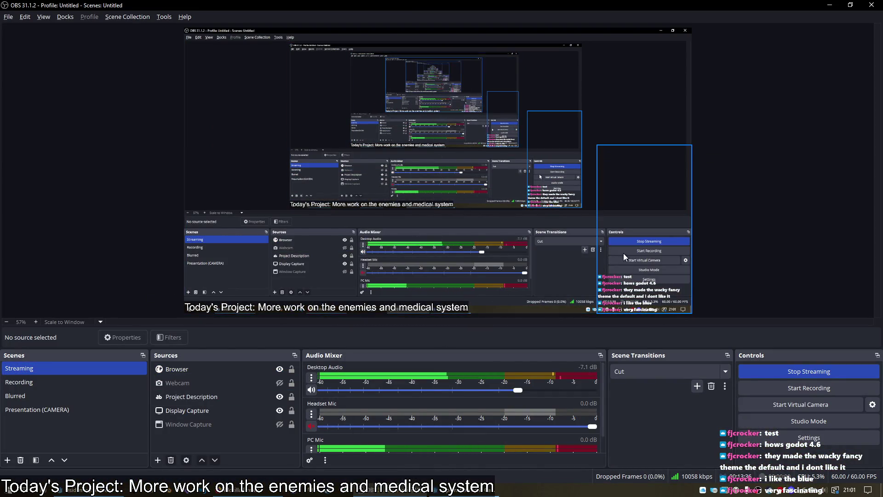
key("alt+Tab")
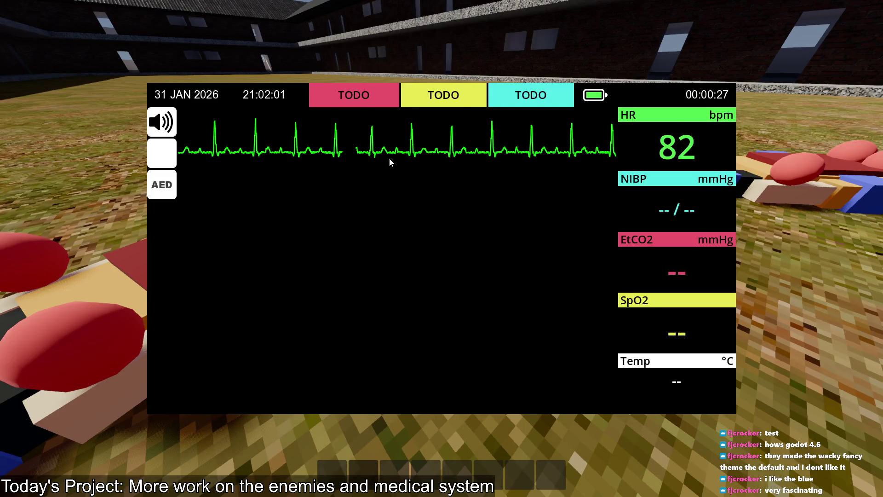
Mute the monitor's sound and open its HR Alert Configuration.
left_click(162, 126)
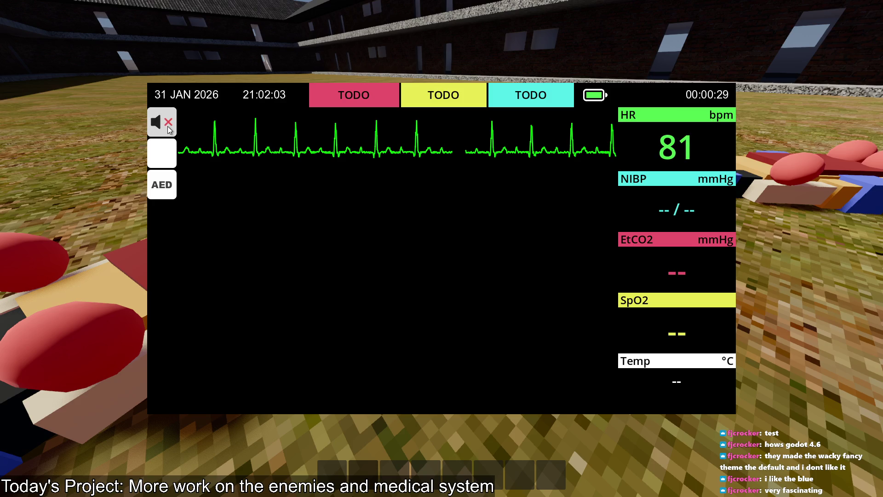
left_click(167, 126)
left_click(162, 122)
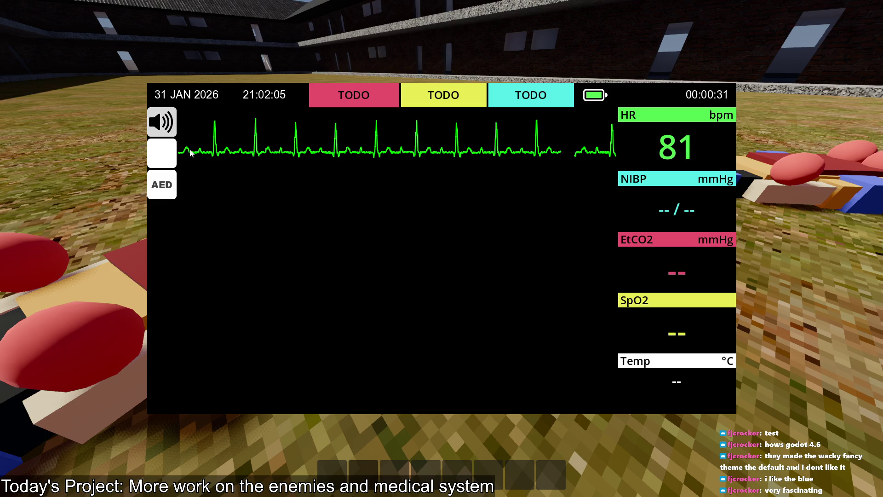
left_click(166, 152)
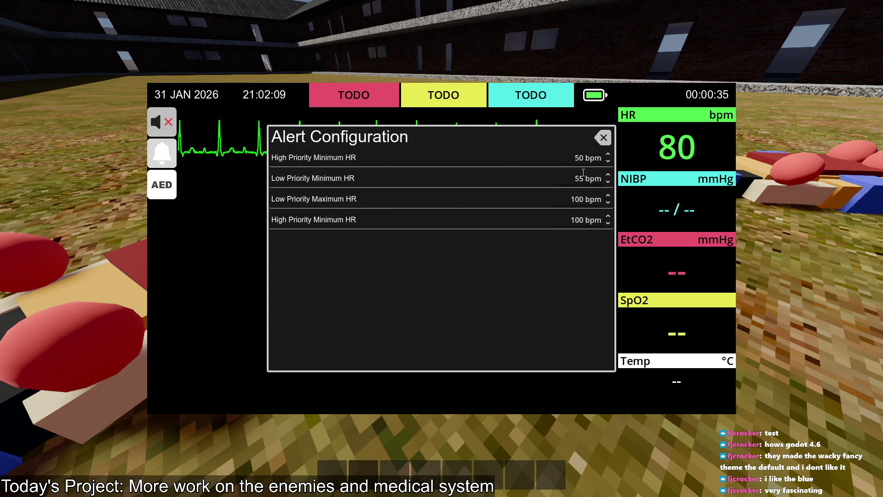
Experiment with the minimum HR thresholds, entering 70, 50 and 80 bpm.
left_click(597, 158)
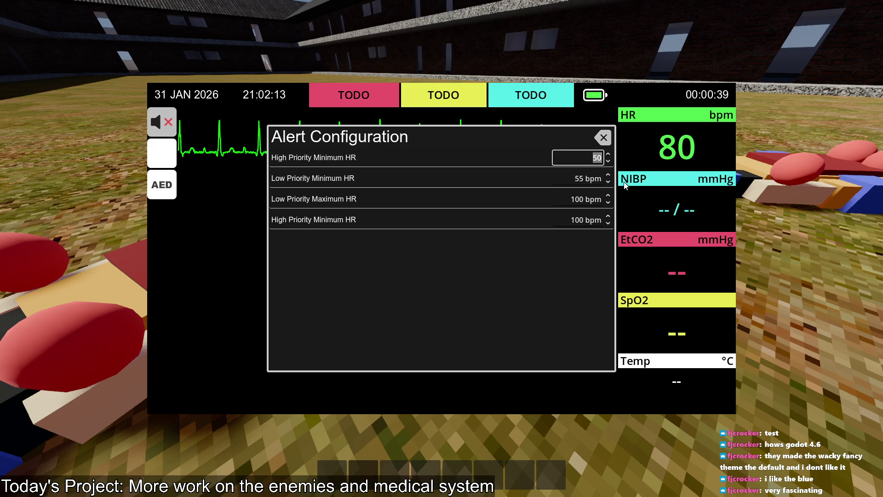
type("0")
key("Return")
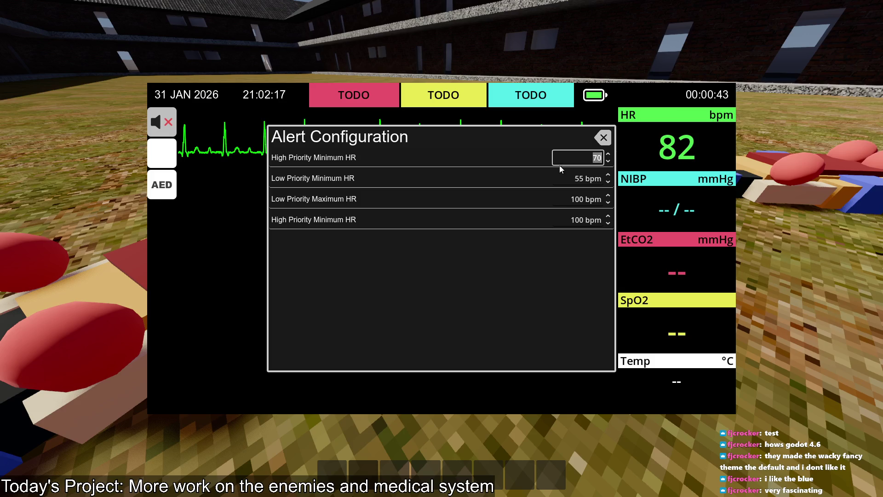
key("Tab")
left_click(591, 156)
type("5")
left_click(599, 178)
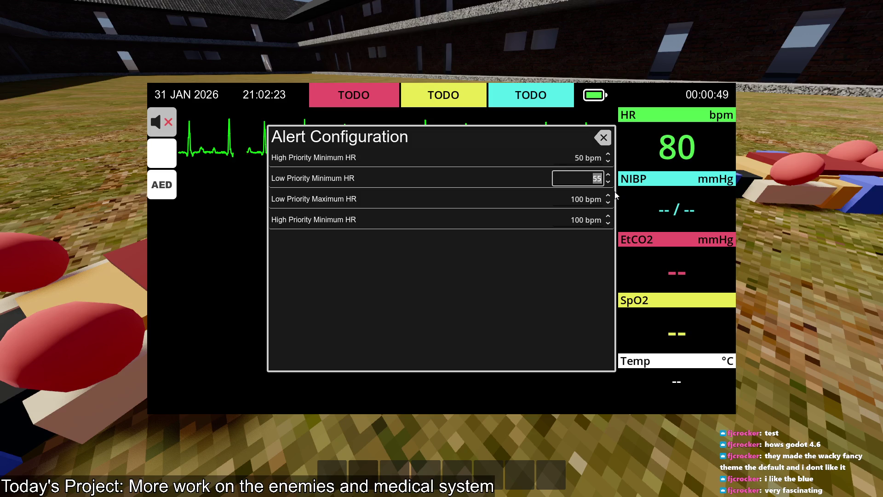
type("80")
key("Return")
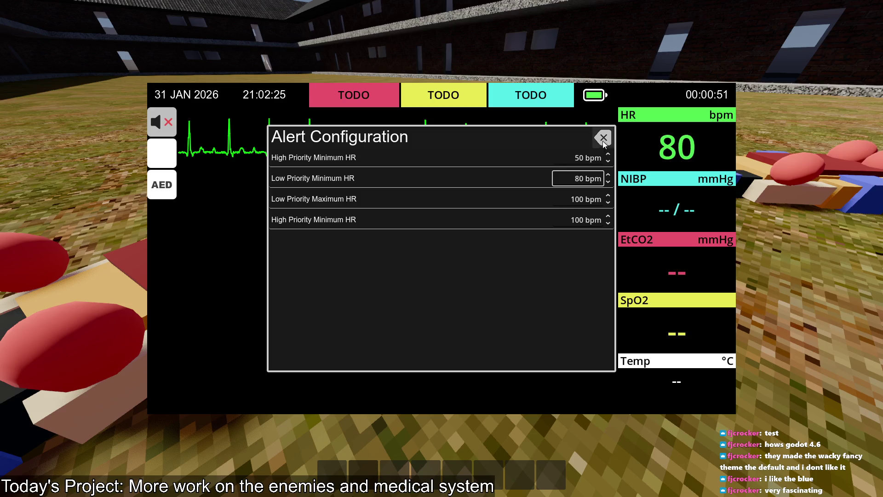
left_click(591, 191)
Unmute the monitor, return the minimum HR thresholds to 50 and 55 bpm, and close Alert Configuration.
left_click(589, 179)
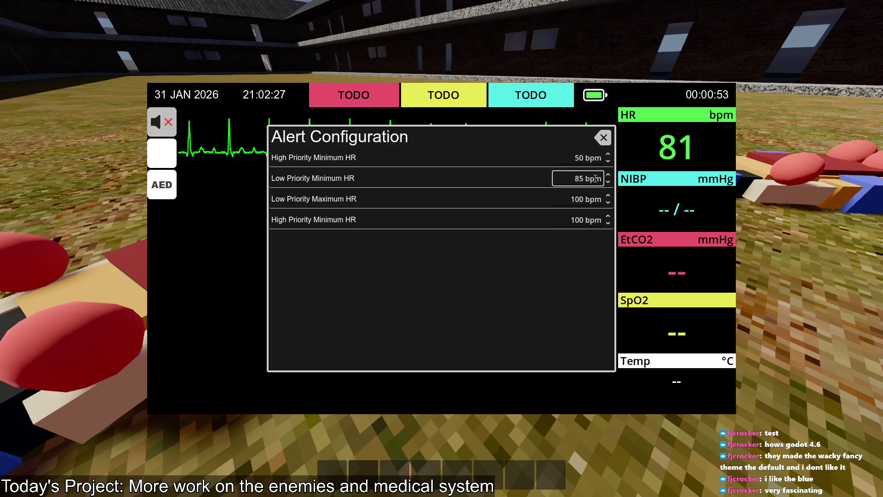
left_click(170, 121)
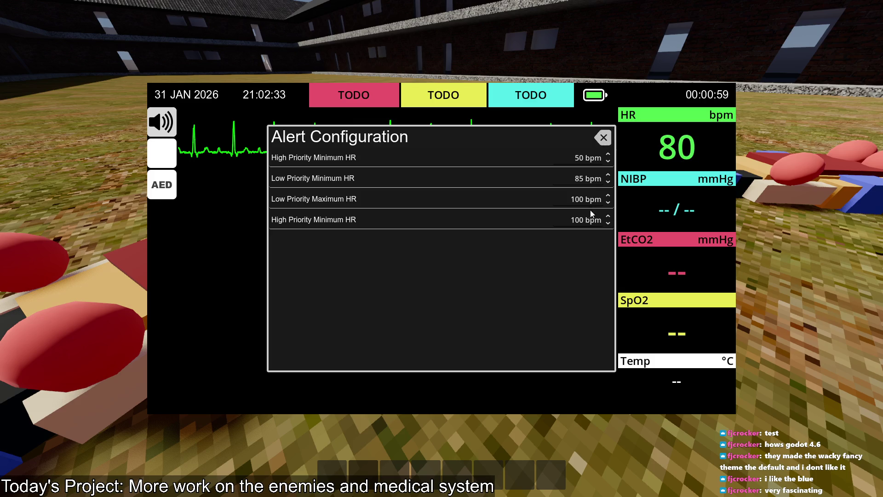
left_click(582, 179)
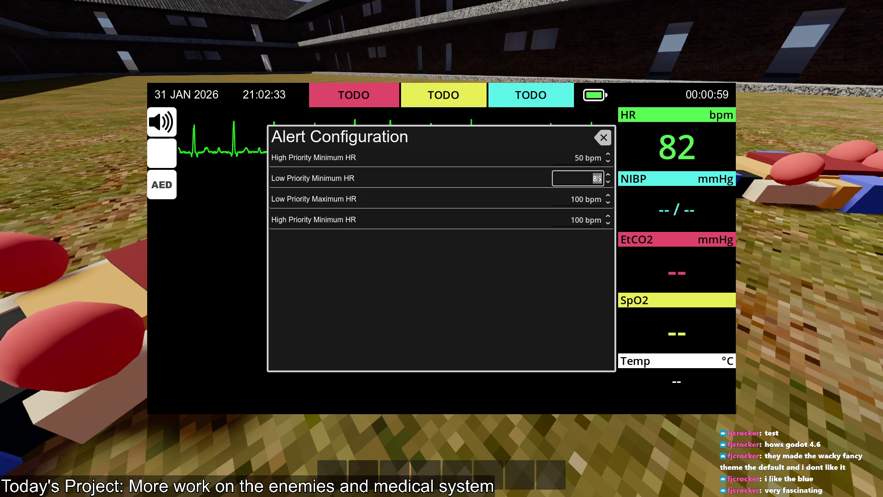
left_click(579, 157)
type("85")
key("Return")
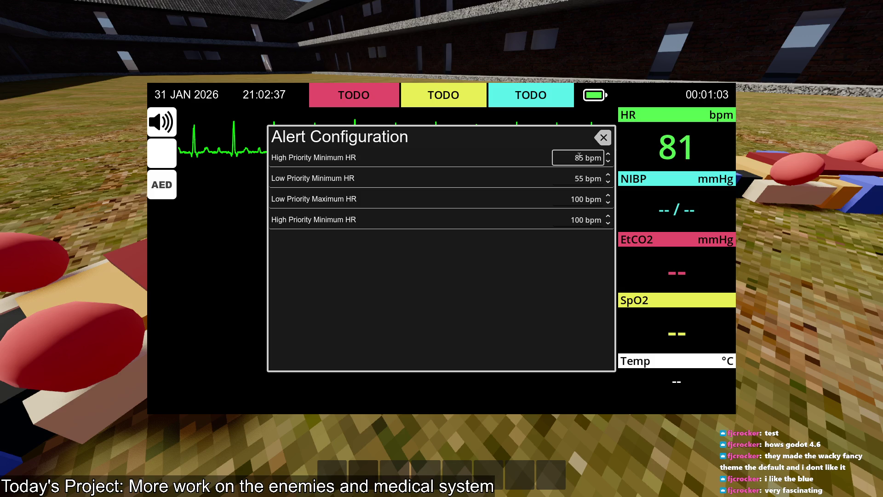
left_click(579, 157)
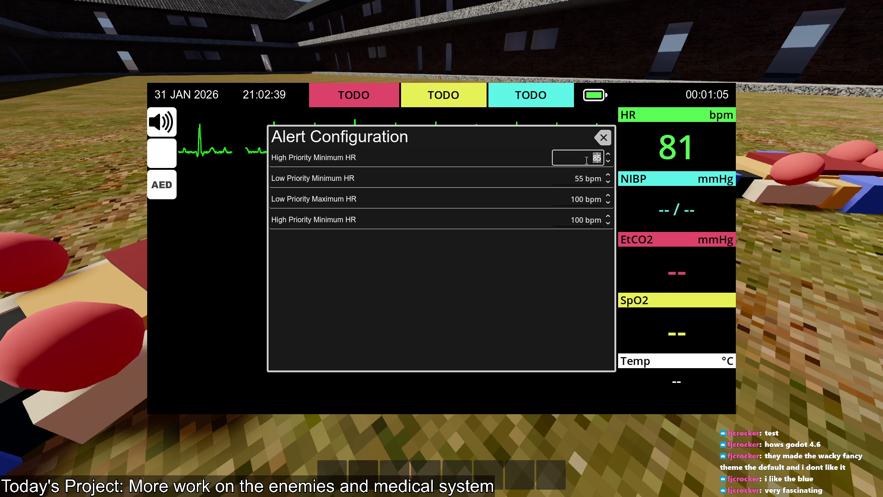
type("55")
key("Return")
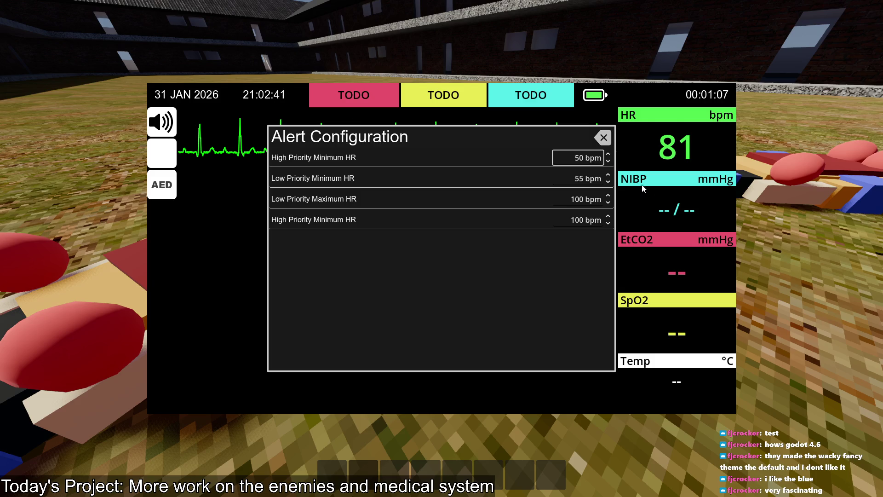
left_click(603, 138)
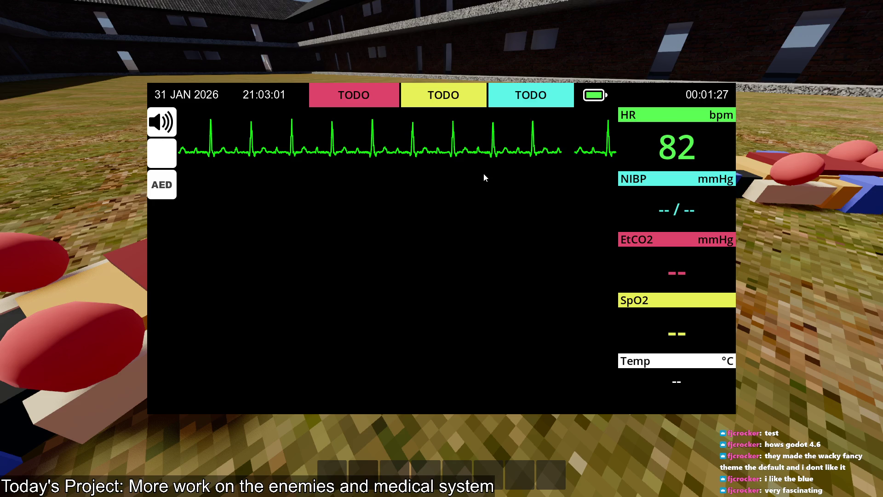
In the Remote scene tree, expand Base > ResidenceHall down to BodyTest2, checking the game's monitor along the way.
key("alt+Tab")
key("alt+Tab")
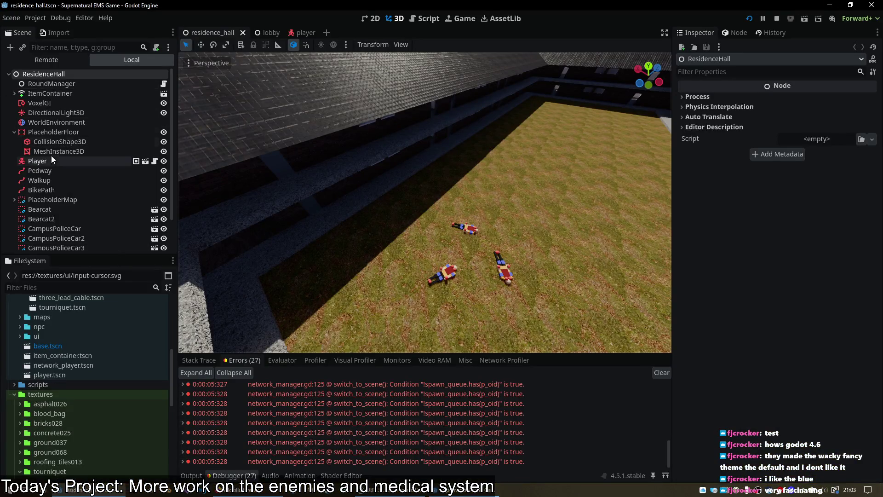
left_click(46, 60)
left_click(55, 102)
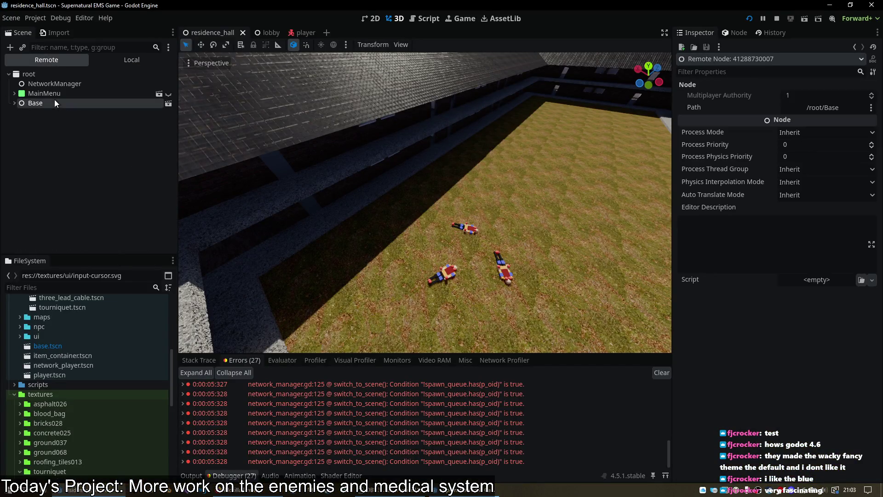
left_click(63, 132)
scroll(89, 156, "down", 5)
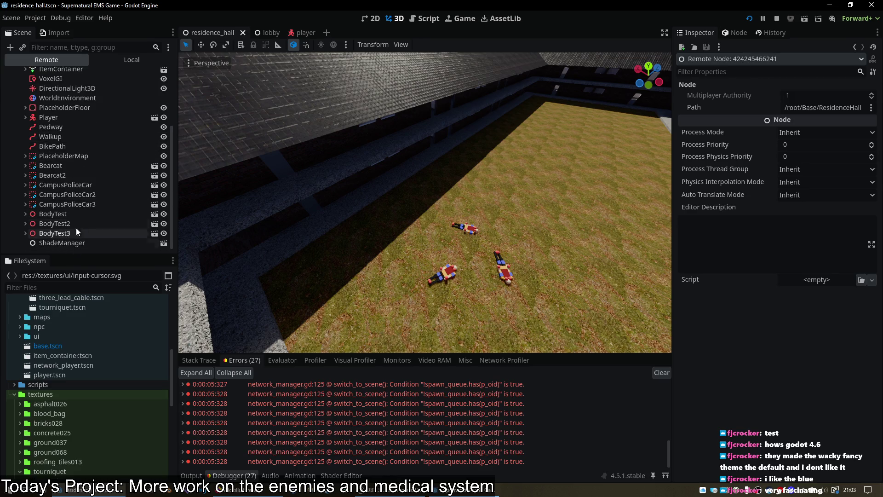
left_click(81, 217)
key("alt+Tab")
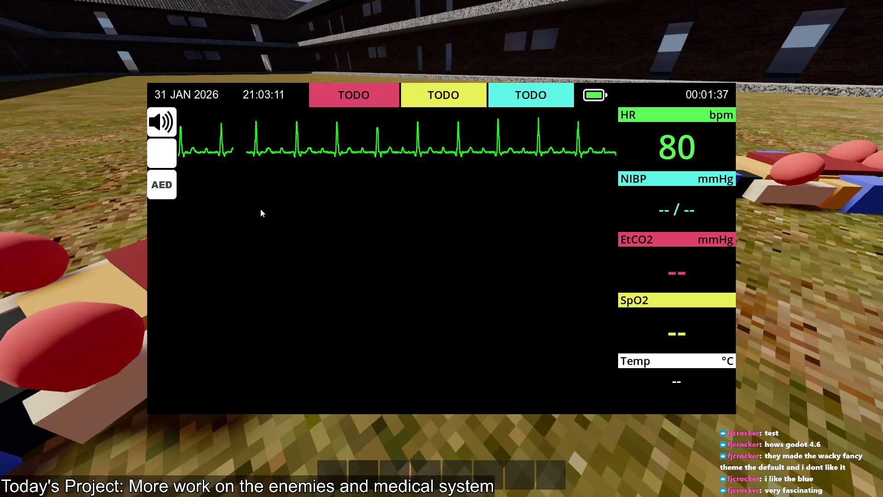
key("alt+Tab")
scroll(70, 221, "down", 5)
key("alt+Tab")
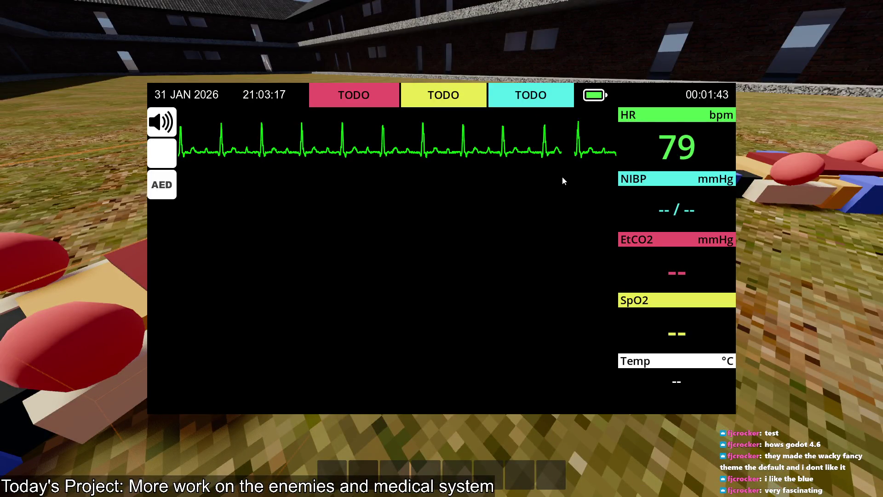
key("alt+Tab")
scroll(51, 194, "down", 3)
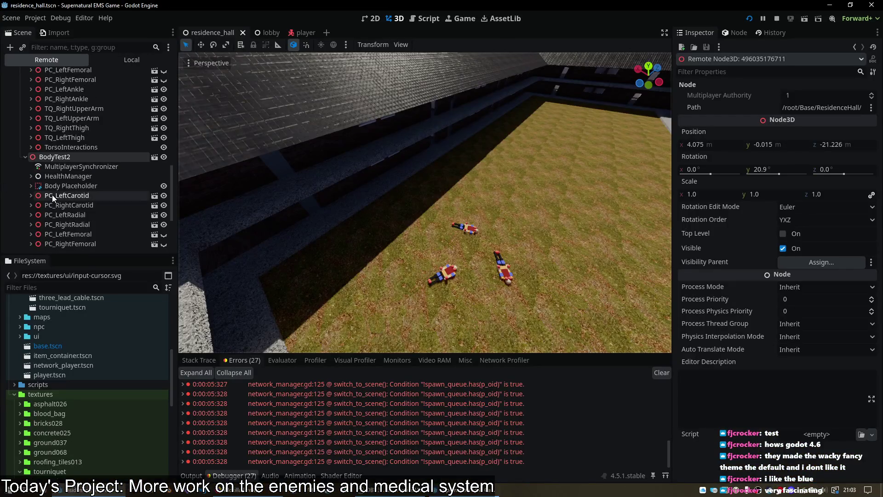
Set the live HealthManager > Heart node's Bl Intrinsic Rate to 0 and watch the game monitor.
left_click(67, 175)
scroll(58, 130, "down", 2)
left_click(59, 97)
scroll(69, 124, "up", 3)
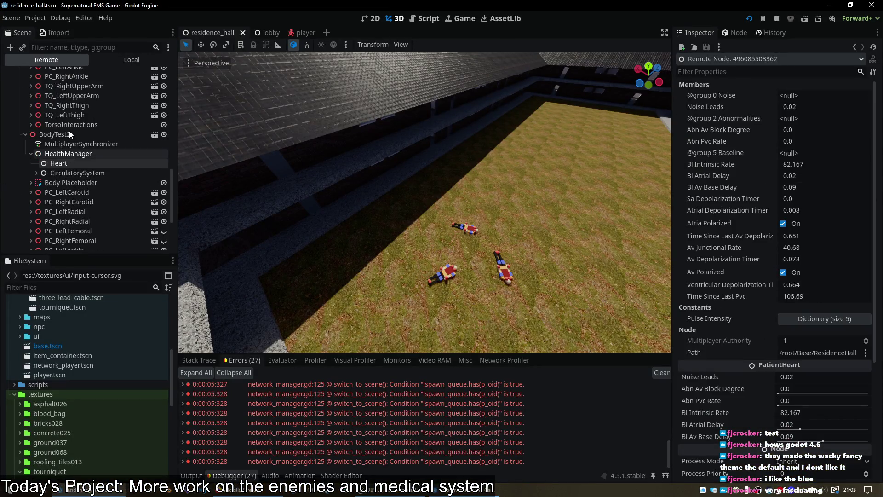
scroll(763, 253, "down", 5)
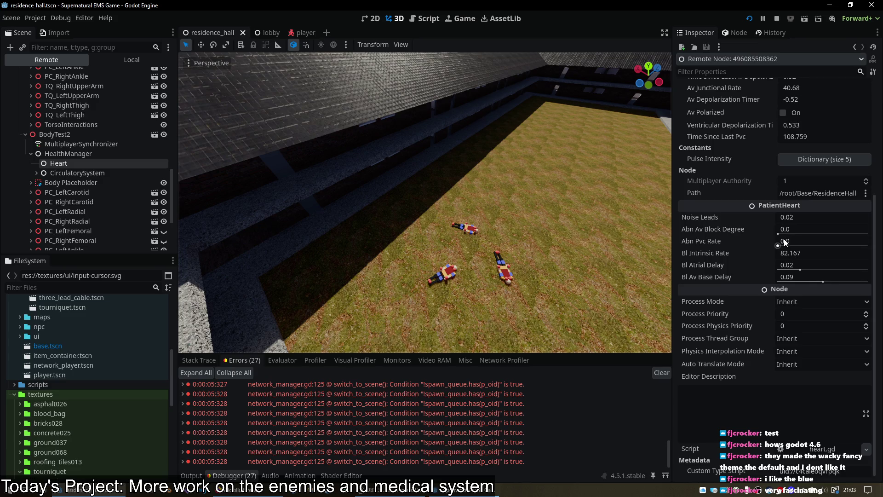
left_click(822, 252)
type("0")
key("Return")
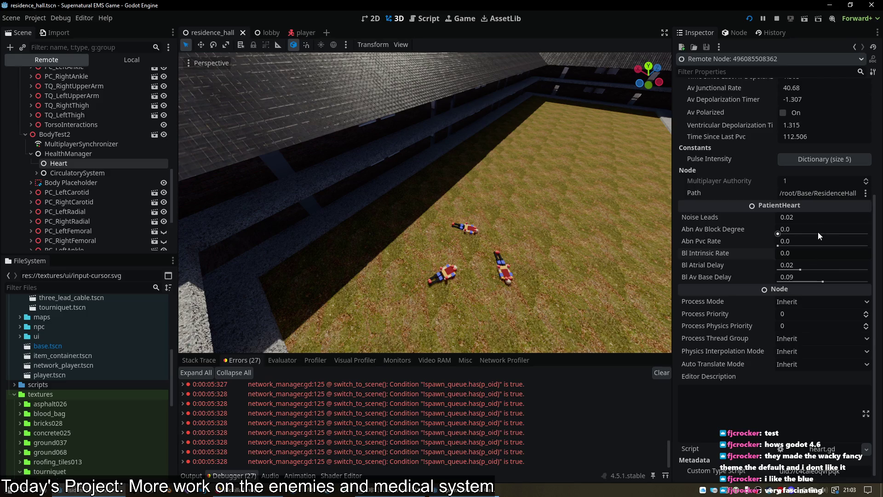
key("alt+Tab")
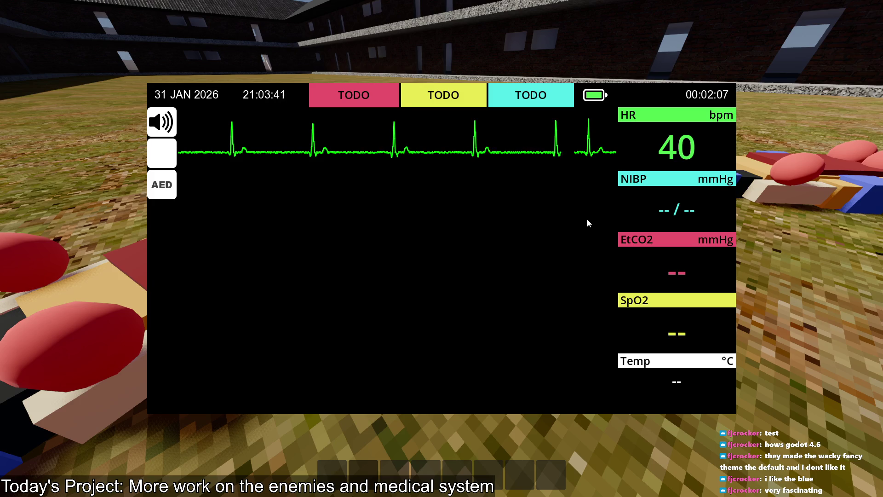
Mute the monitor and raise the Heart's Bl Intrinsic Rate to 80 to see its effect in game.
left_click(164, 134)
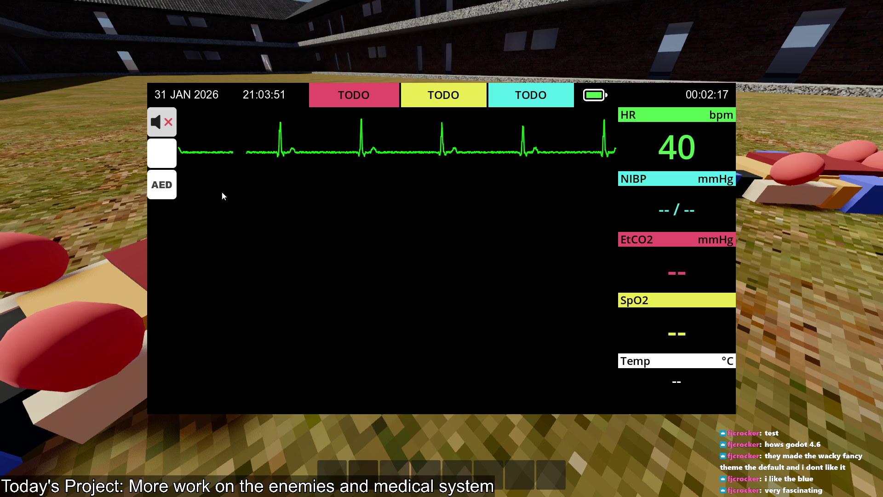
key("alt+Tab")
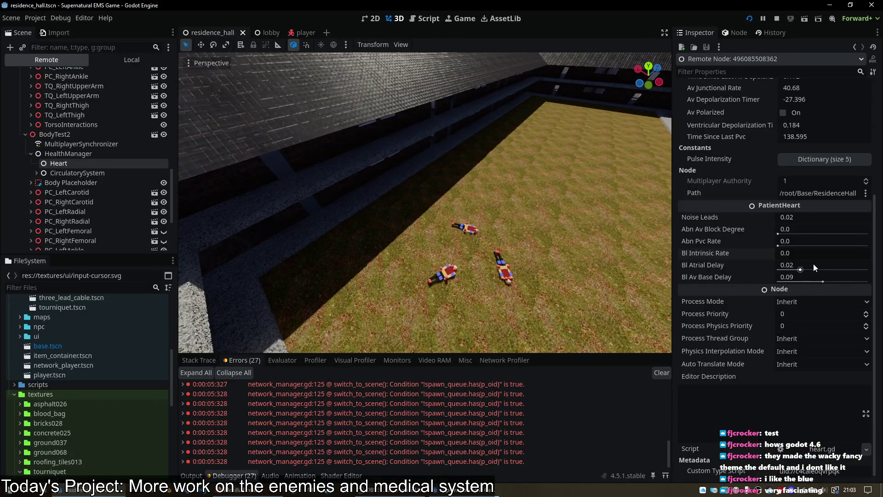
left_click(784, 252)
type("8")
key("alt+Tab")
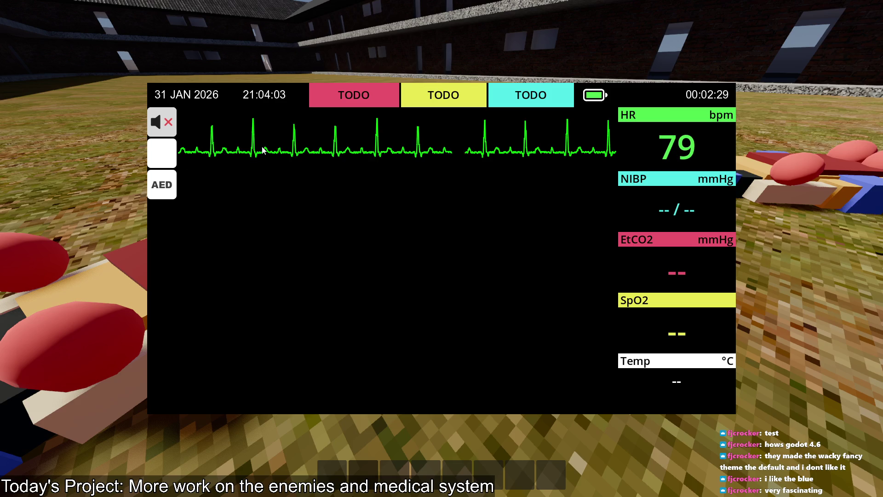
key("alt+Tab")
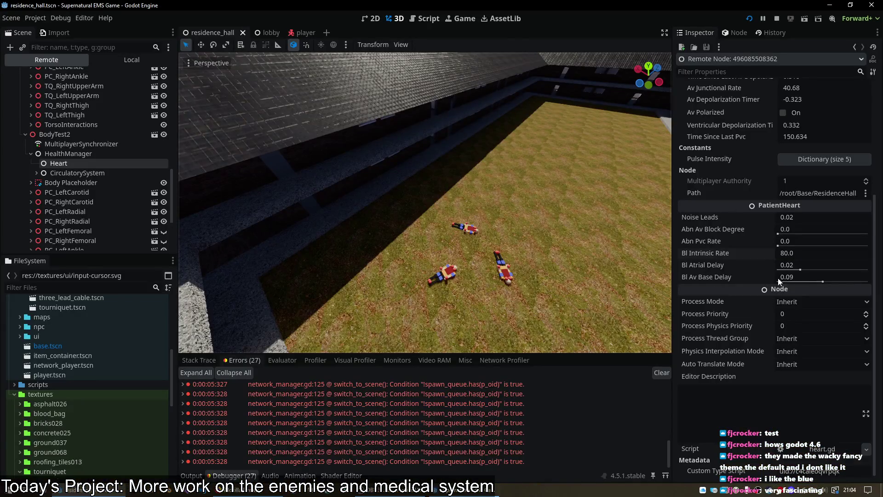
Return Bl Intrinsic Rate to 0.0 and confirm the game monitor reads HR 40.
left_click(818, 256)
type("0")
key("Return")
key("alt+Tab")
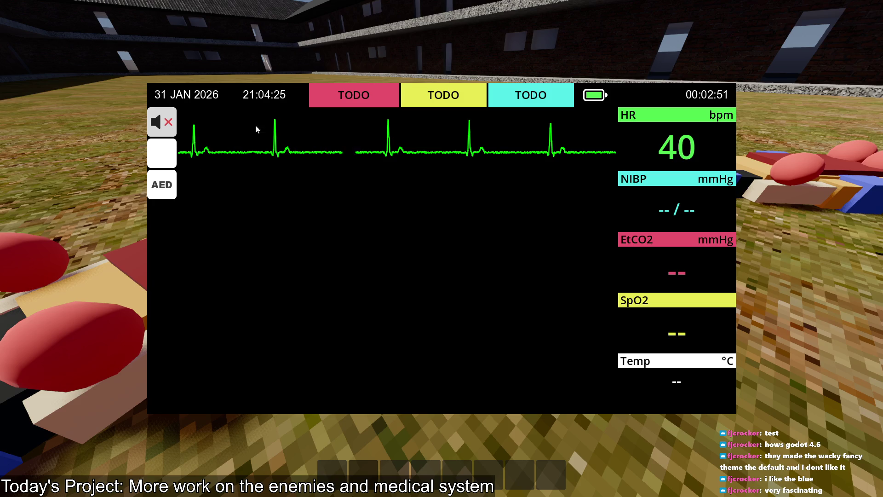
key("alt+Tab")
left_click(805, 255)
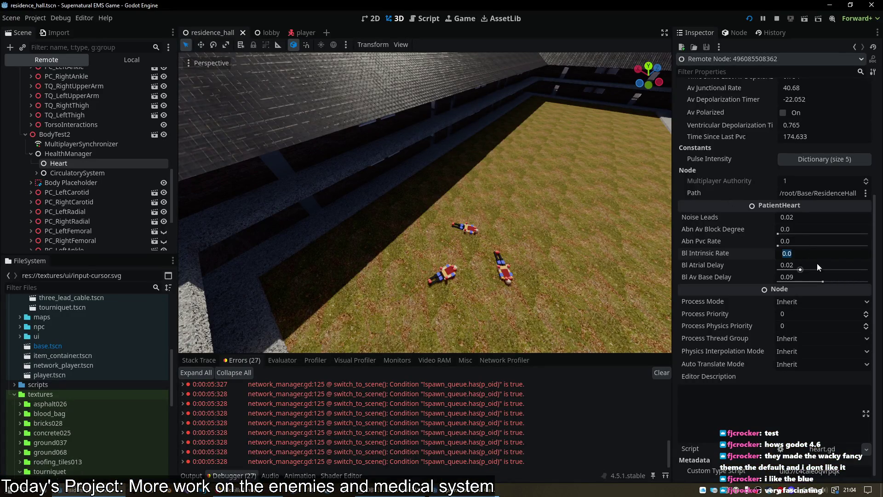
Set Abn Av Block Degree to 3 and check the game monitor, toggling its sound on and off.
left_click(807, 227)
type("3")
key("Return")
key("alt+Tab")
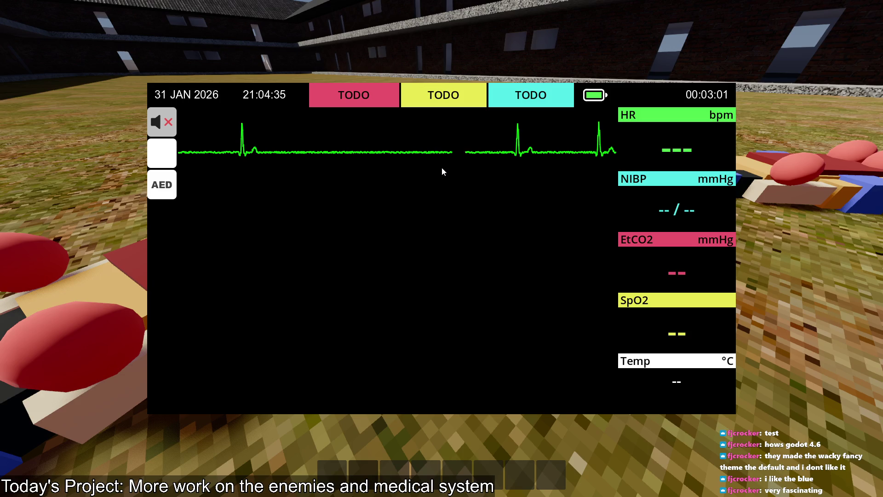
left_click(166, 124)
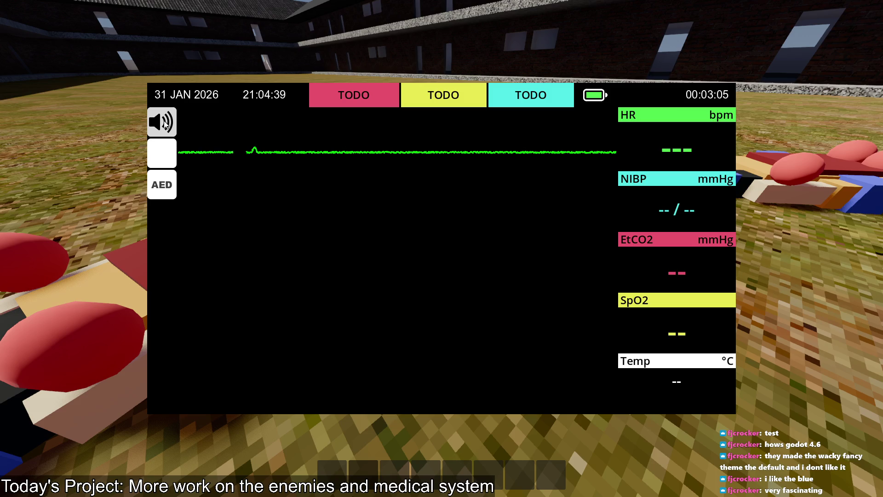
left_click(166, 124)
key("alt+Tab")
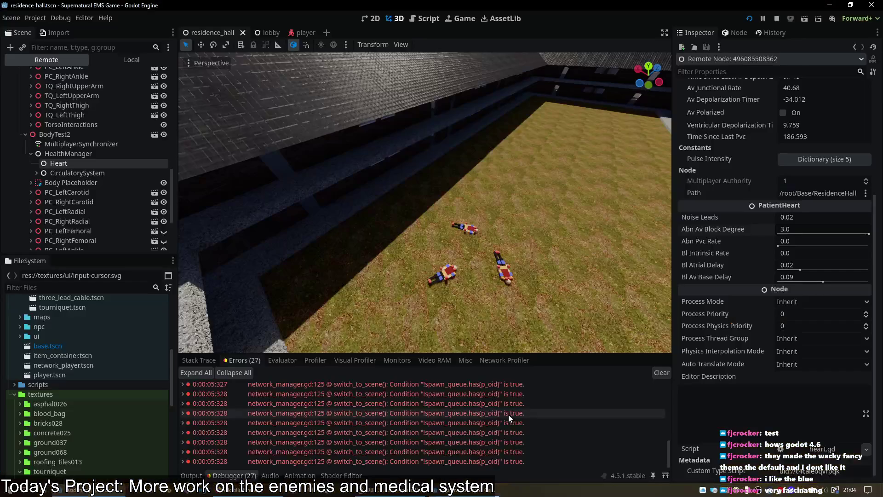
Set Abn Pvc Rate to 250 and view the monitor racing at HR 248.
left_click(823, 228)
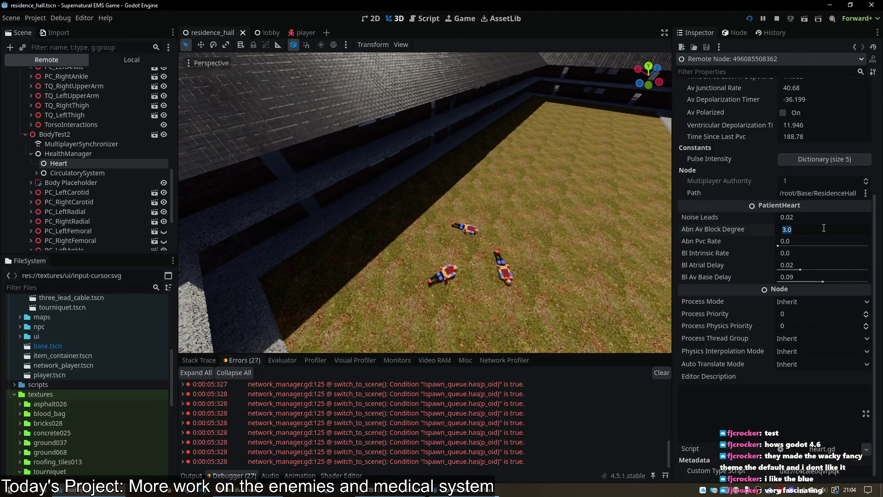
left_click(818, 239)
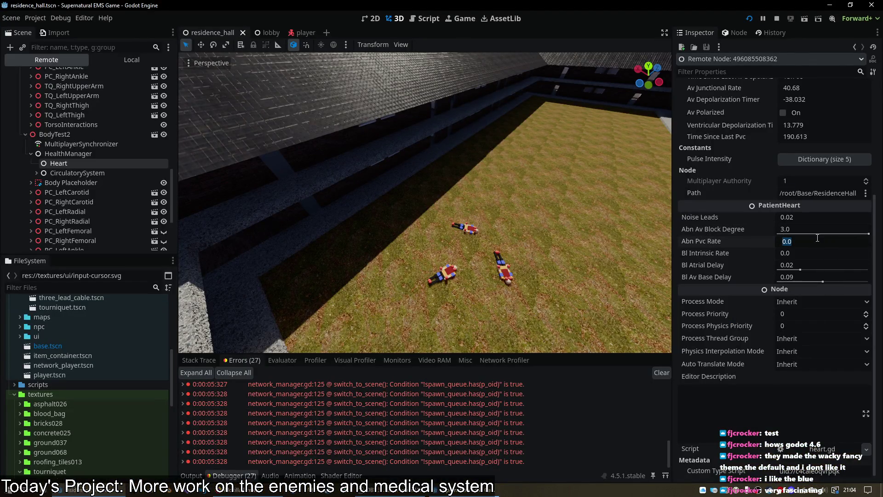
key("Return")
key("alt+Tab")
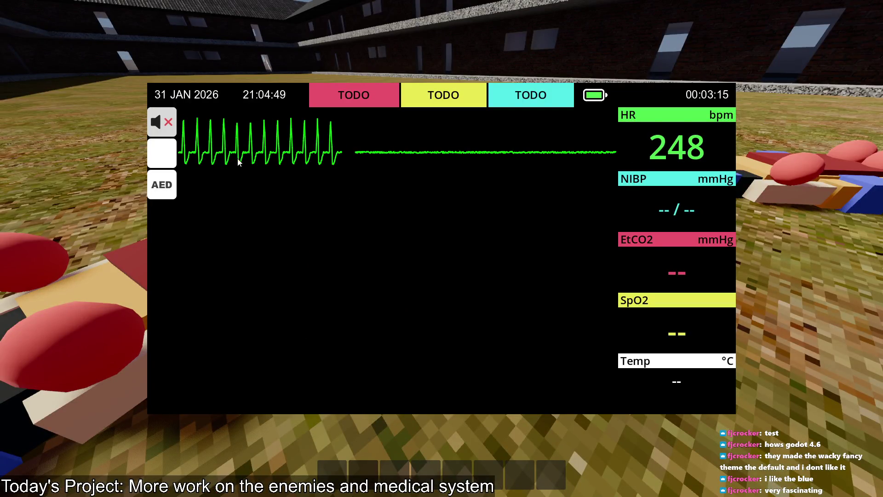
Toggle the monitor sound on and off, then reset Abn Pvc Rate to 0 in the editor.
left_click(162, 122)
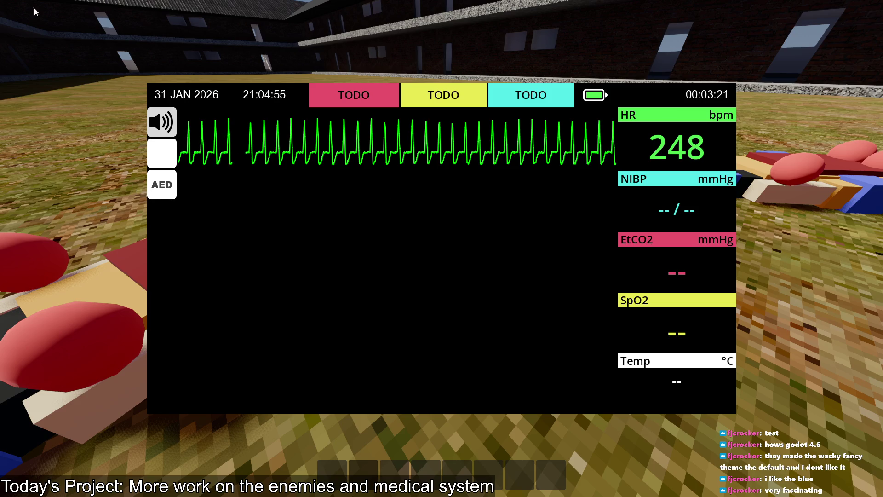
left_click(162, 122)
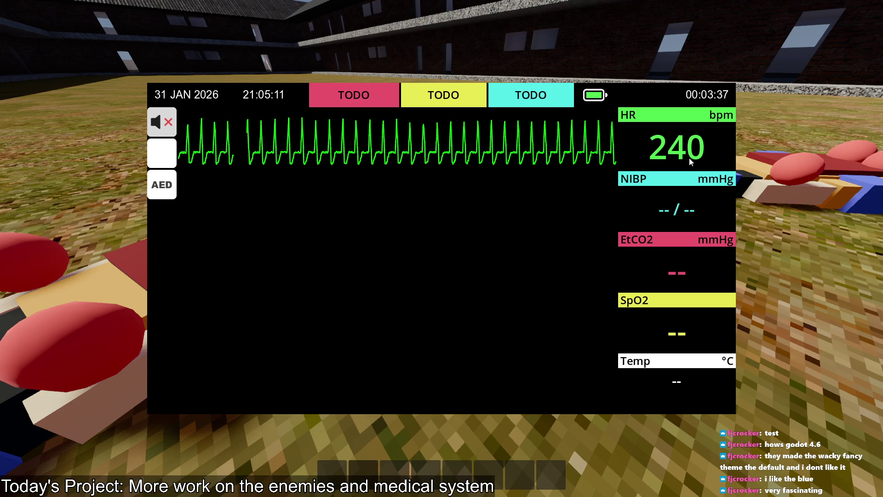
key("alt+Tab")
left_click(802, 247)
type("0")
key("Return")
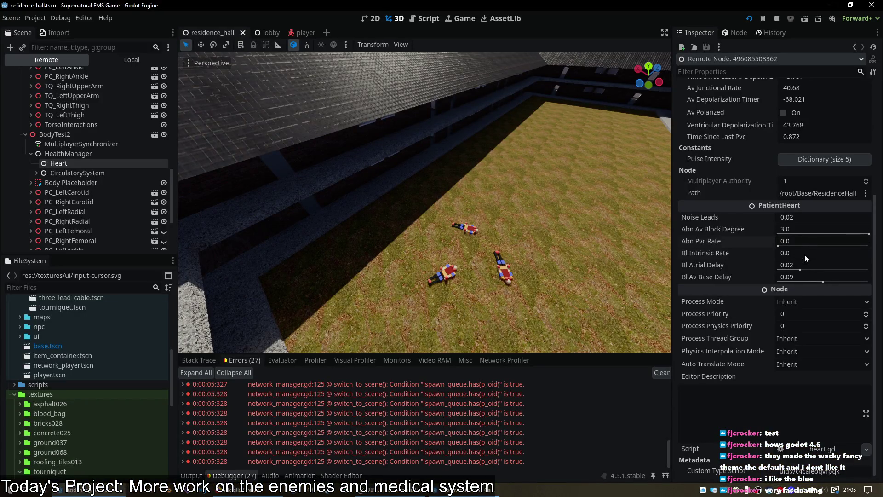
Set Bl Intrinsic Rate to 80 and check the game's heart-rate monitor.
type("890")
key("alt+Tab")
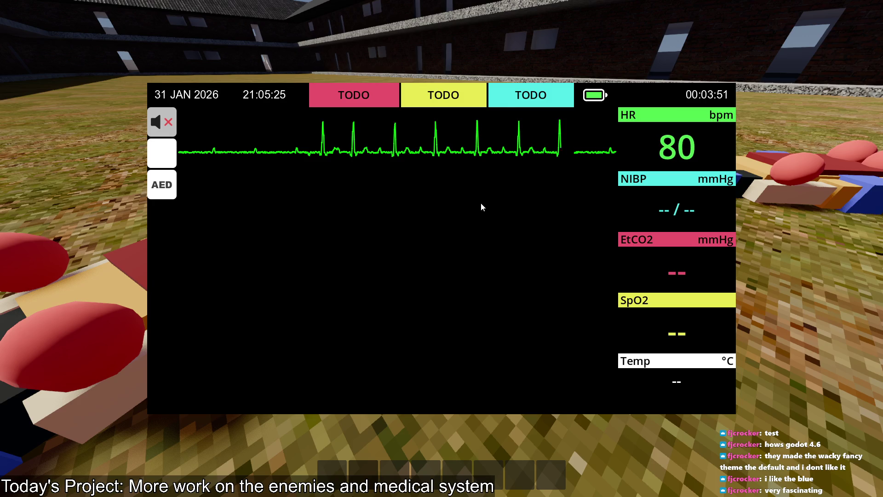
key("alt+Tab")
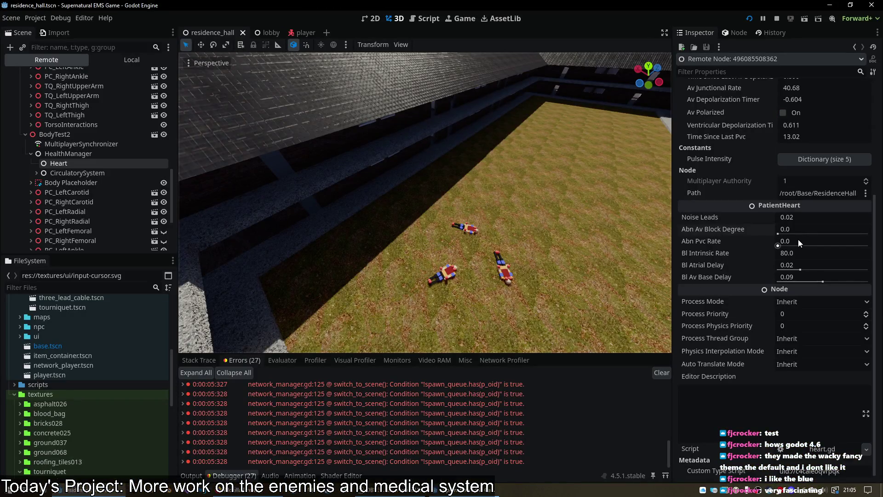
Switch from the editor back to the running game's patient monitor, now reading HR 79.
key("alt+Tab")
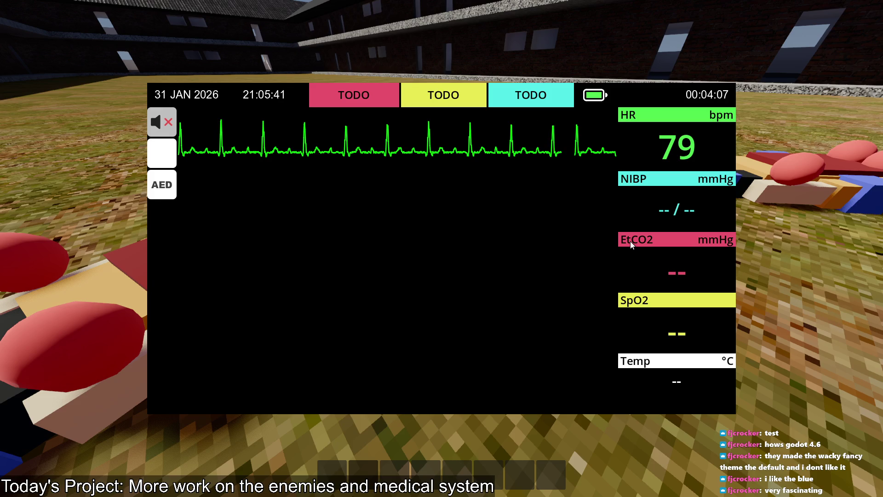
key("Escape")
key("w")
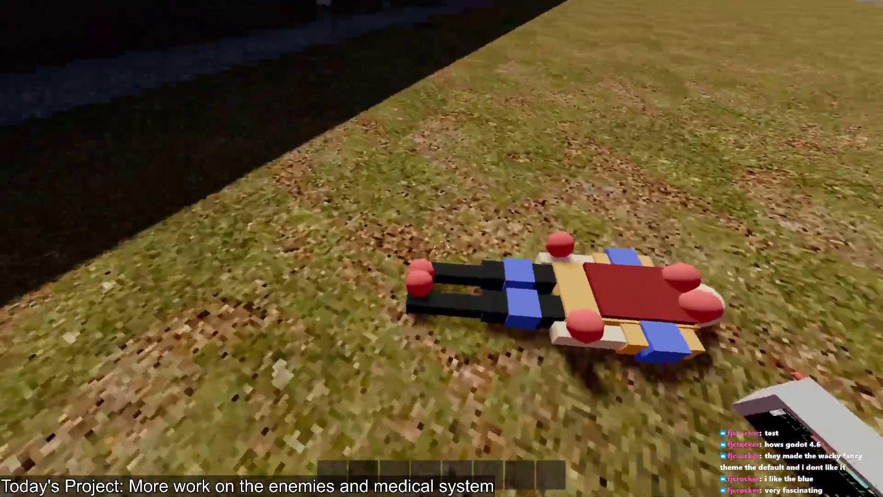
key("s")
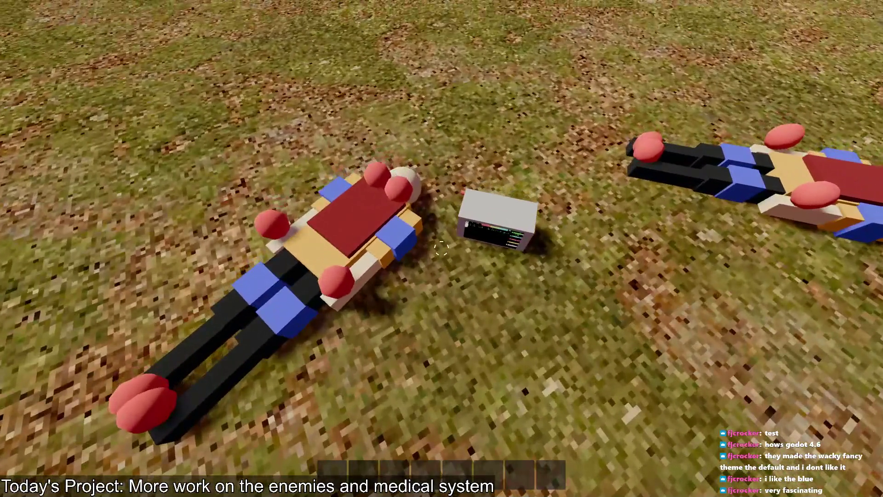
key("e")
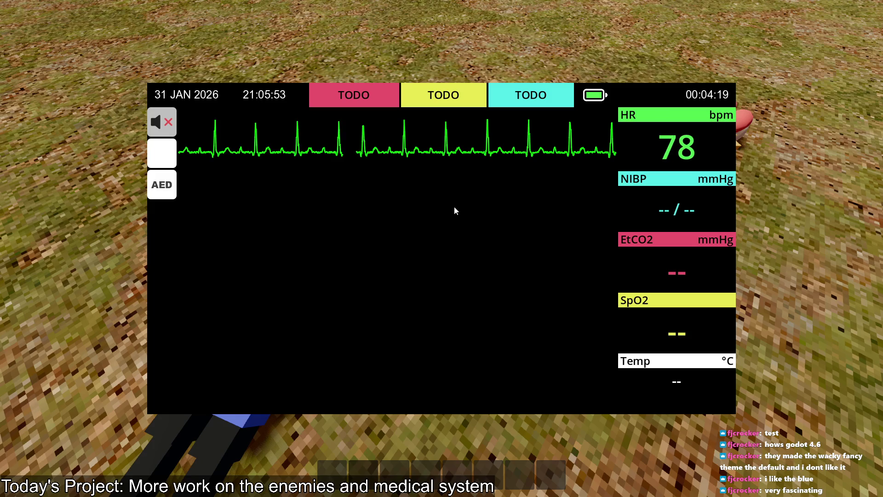
key("e")
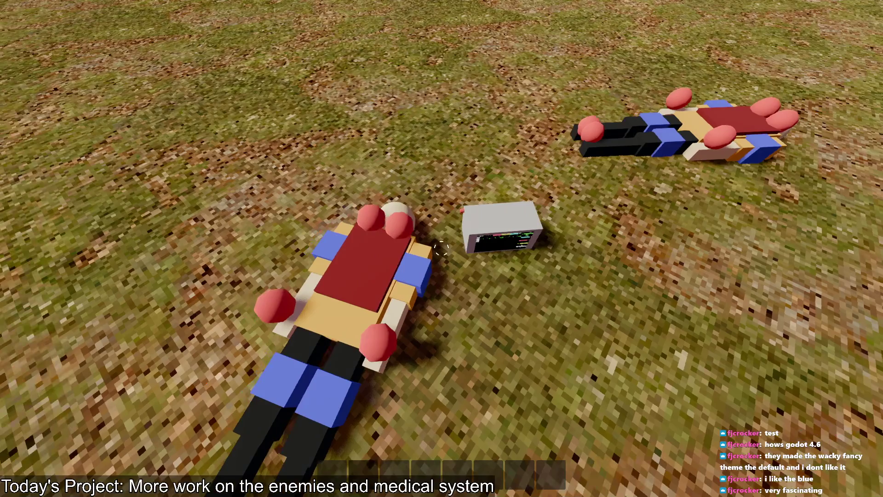
key("s")
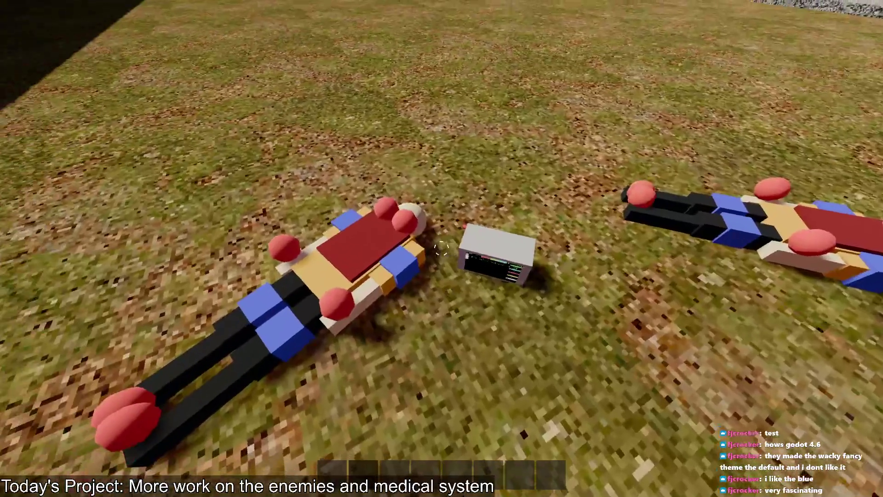
key("w")
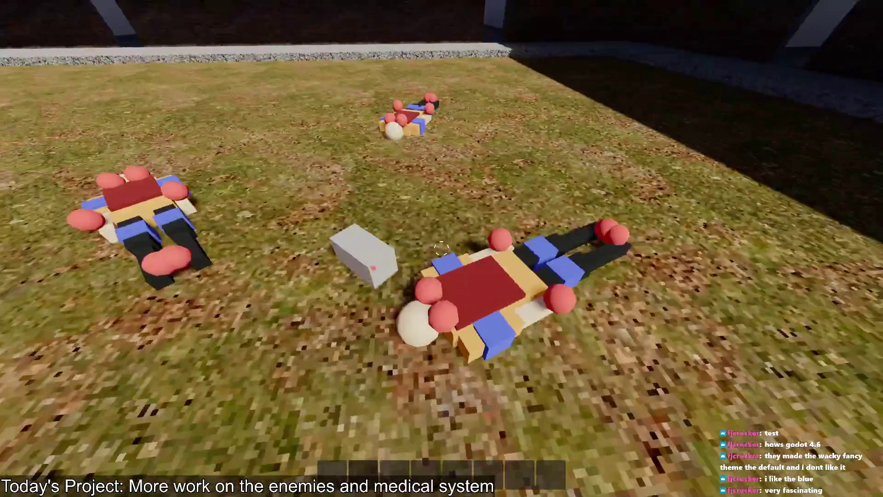
key("s")
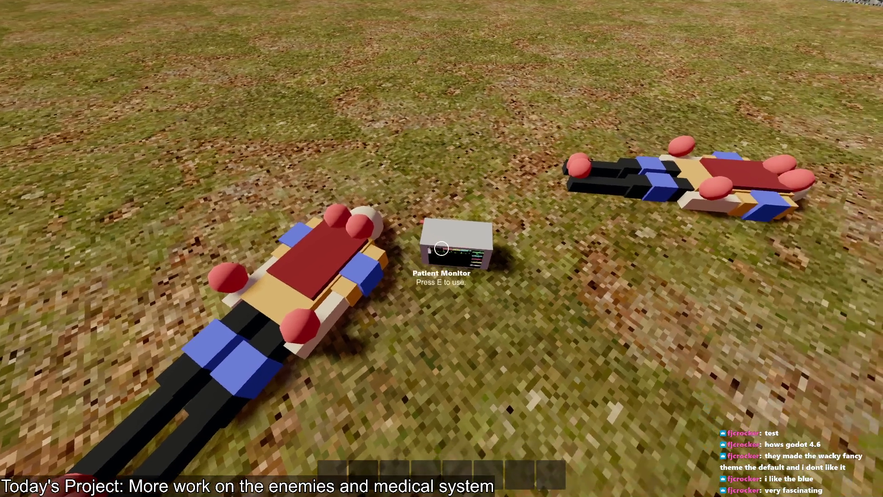
key("e")
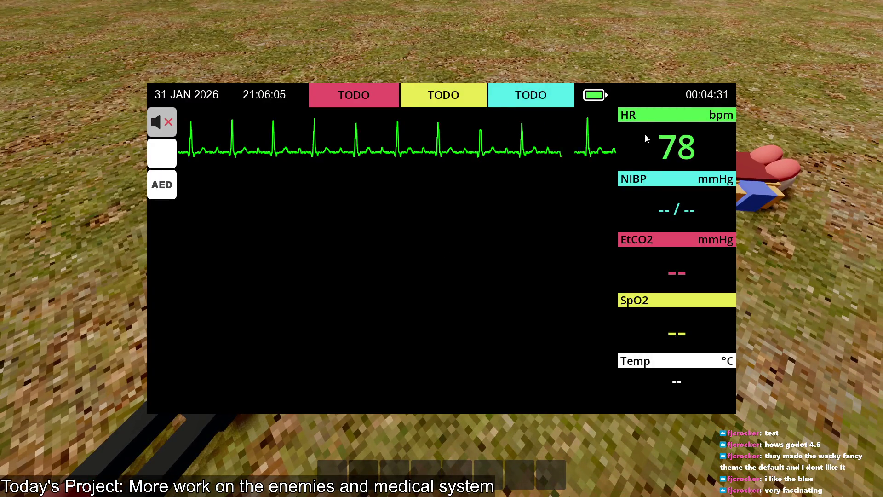
key("Escape")
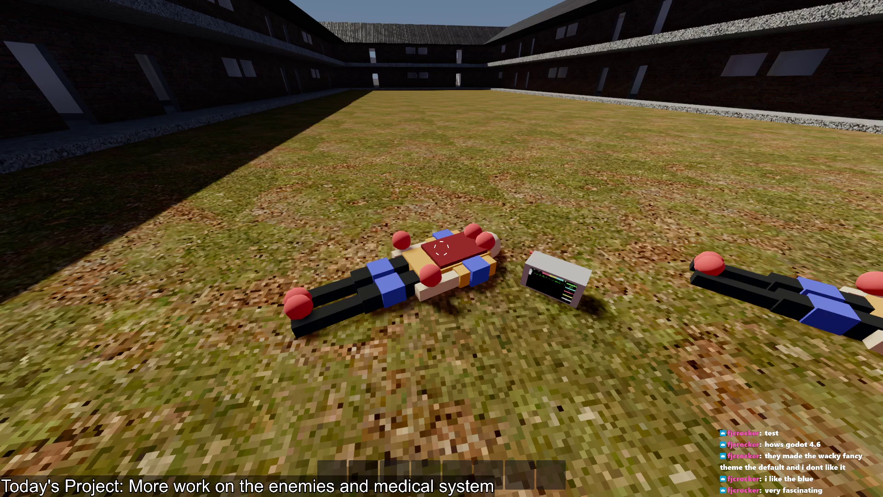
Circle the dummy with WASD, checking the Rib Cage prompt at its chest and legs.
key("w")
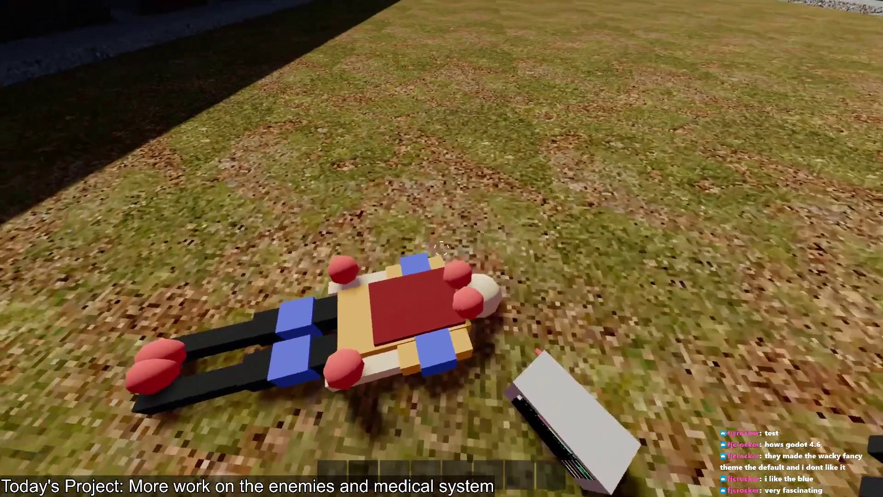
key("s")
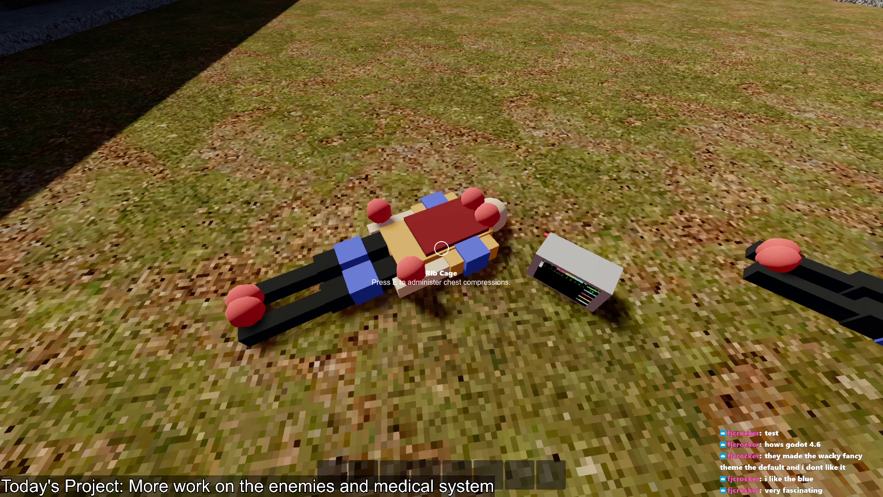
key("a")
key("w")
key("s")
key("w")
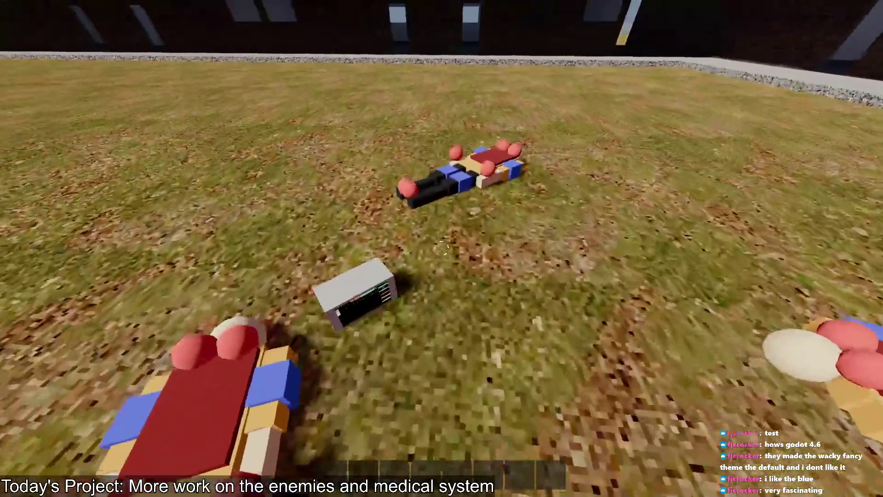
Open and close the monitor's vitals, then walk into the dark room facing the window.
key("w")
key("e")
key("Escape")
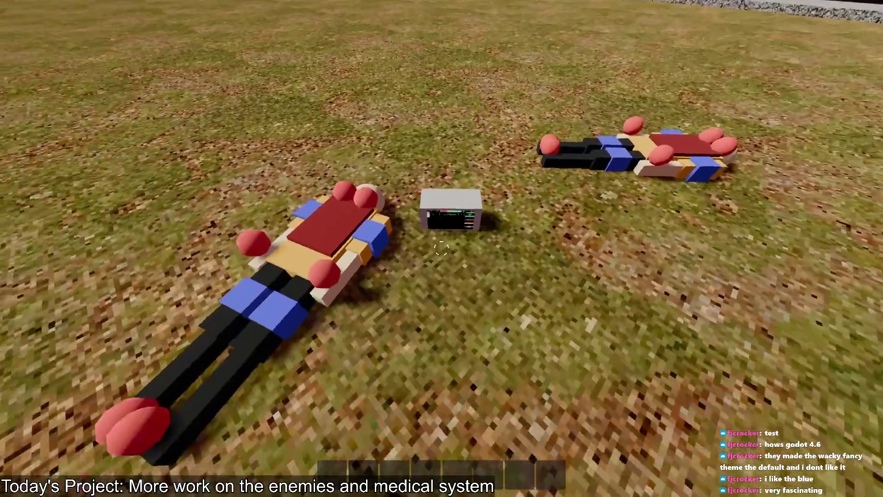
key("w")
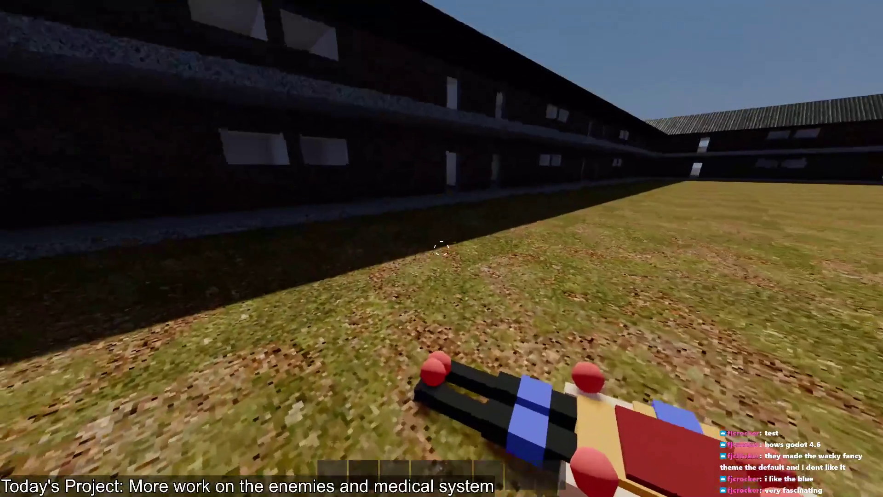
key("s")
key("w")
key("w")
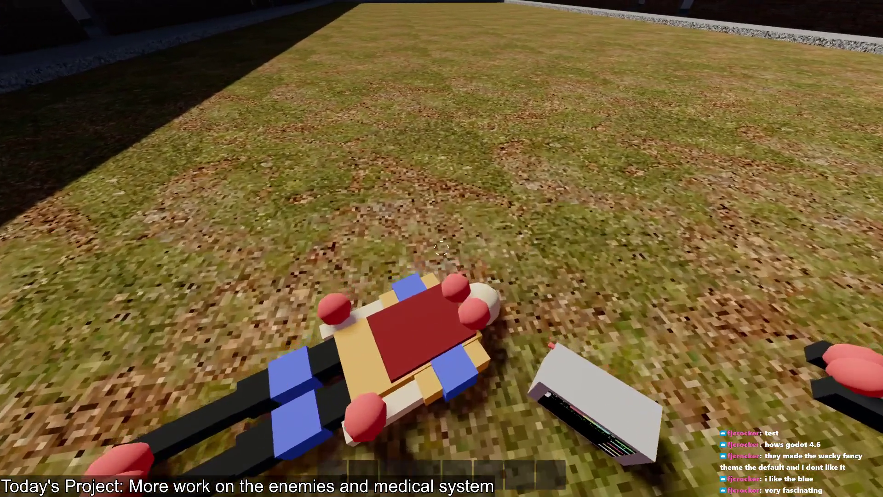
key("s")
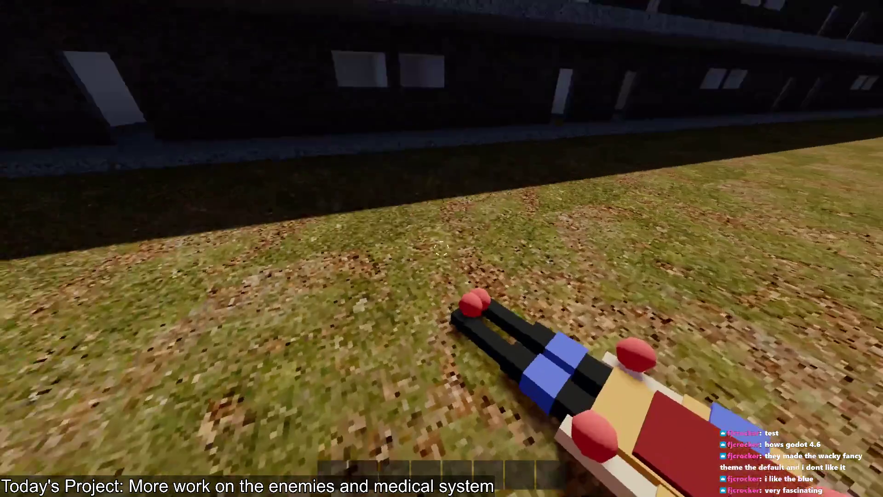
key("w")
key("w")
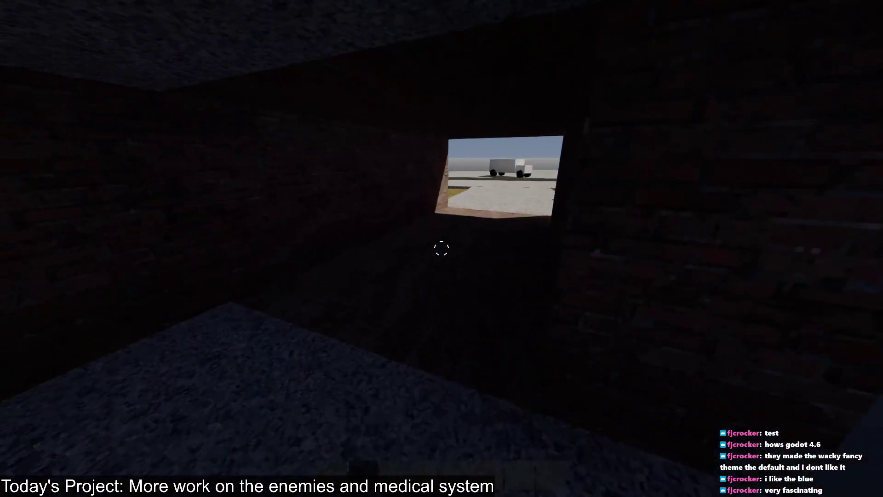
key("w")
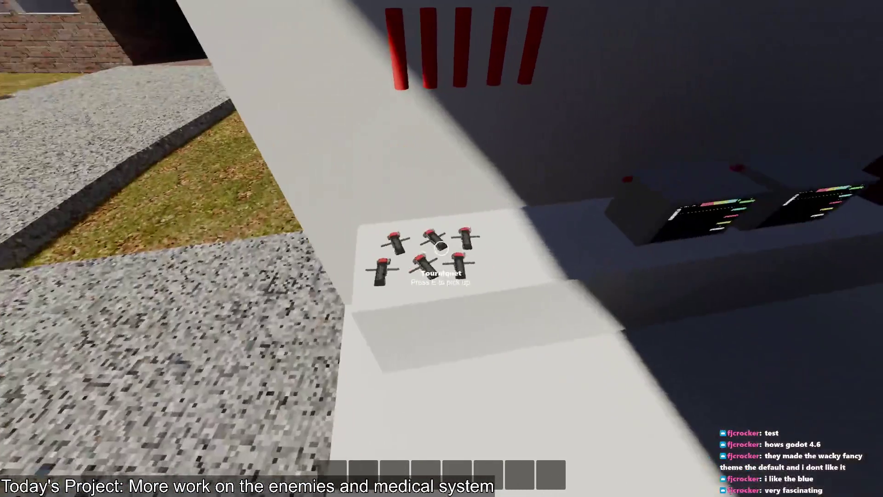
Take a tourniquet from the truck, carry it to the courtyard and drop it by the dummy's feet.
key("e")
key("w")
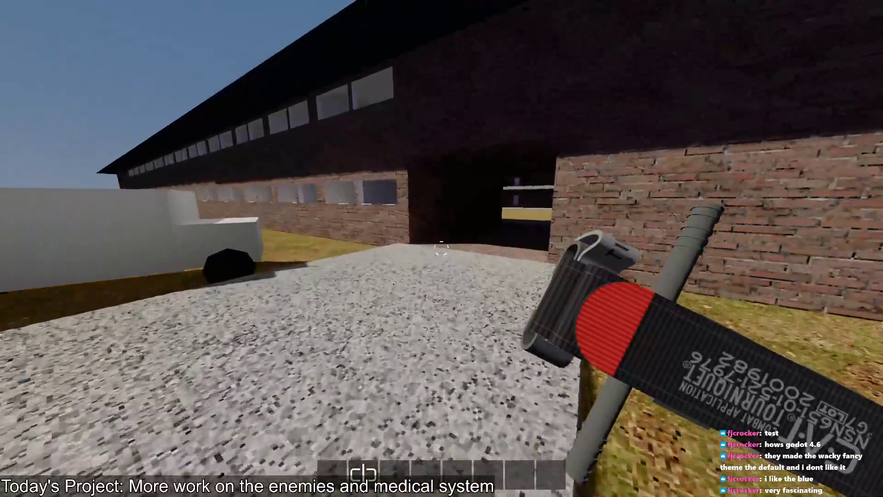
key("w")
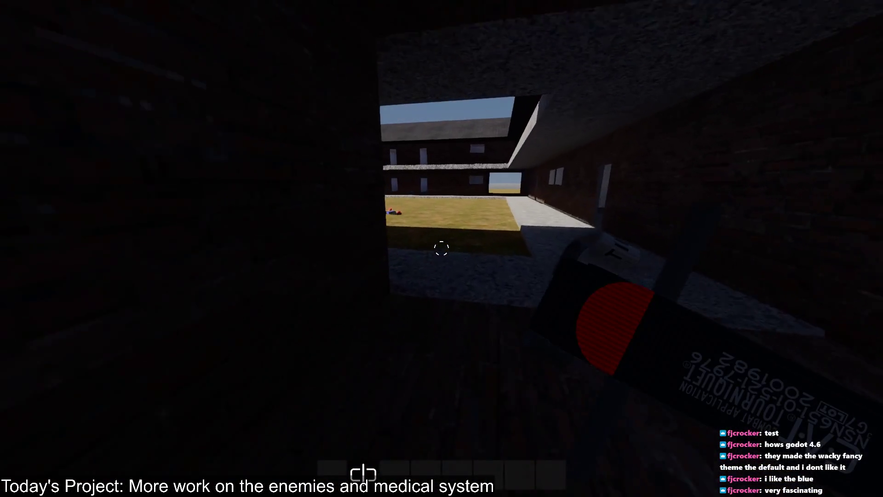
key("w")
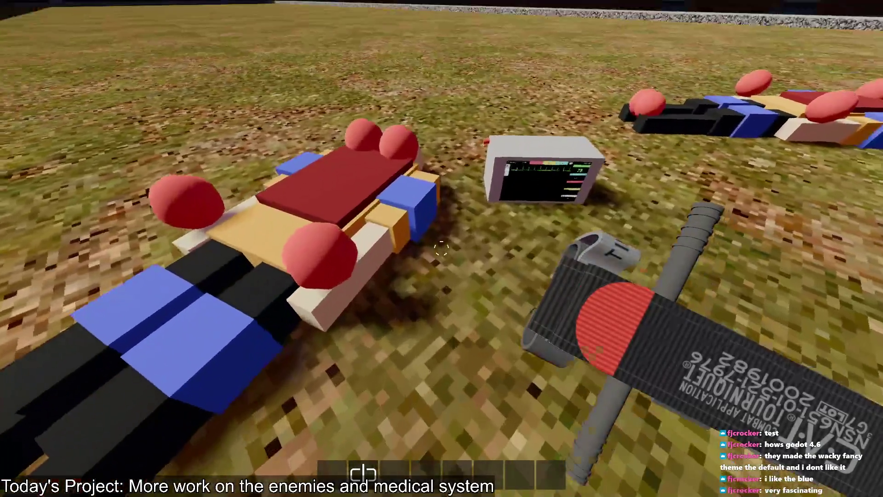
left_click(441, 248)
key("w")
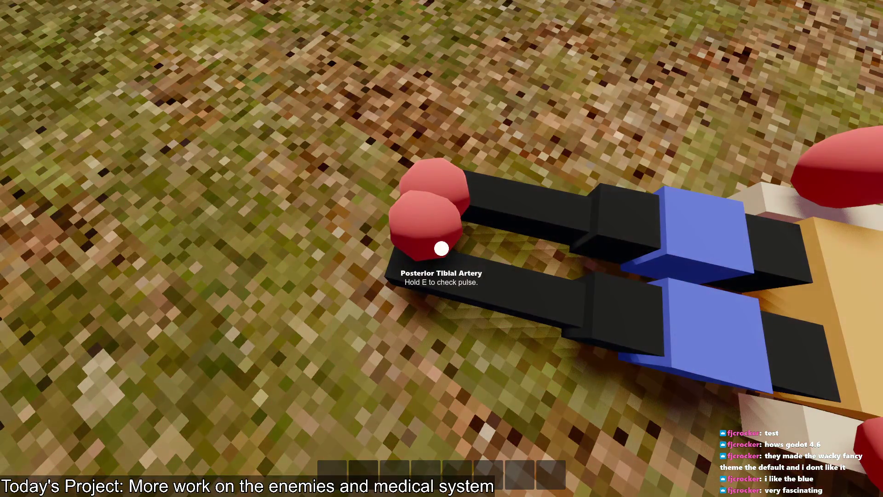
Strap the tourniquet on the dummy's thigh and check the Posterior Tibial, Radial and Carotid pulse prompts.
key("e")
key("e")
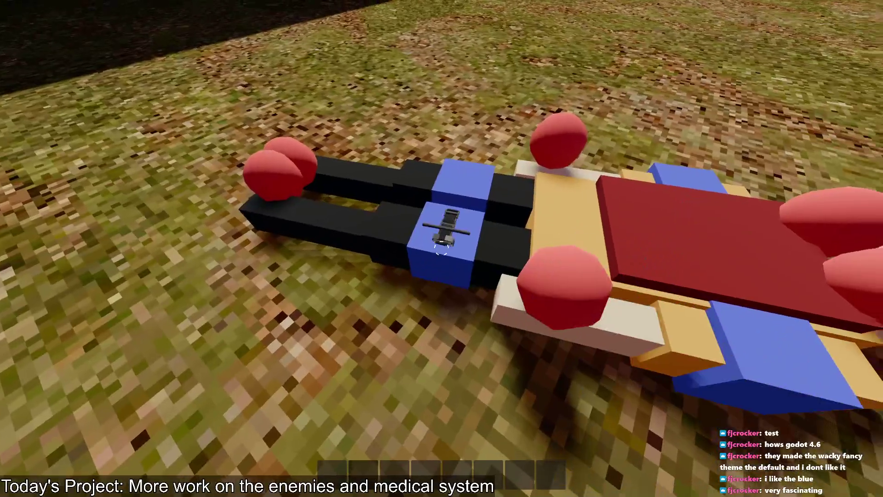
key("a")
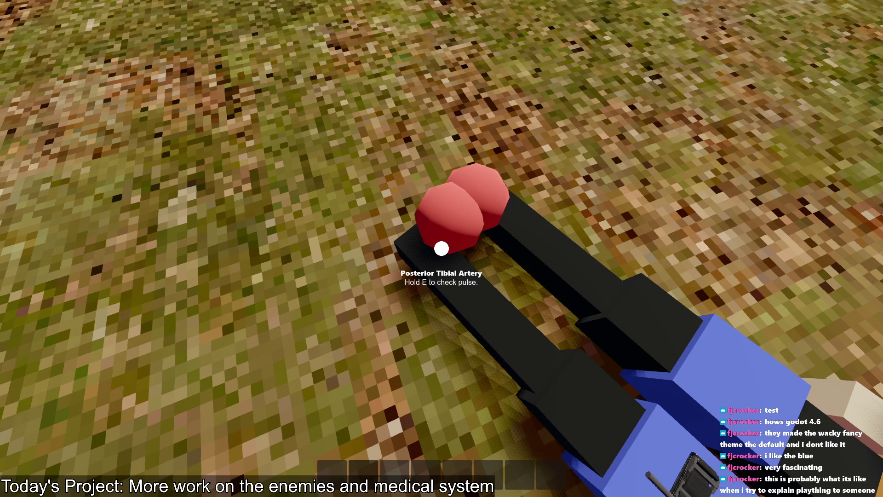
key("w")
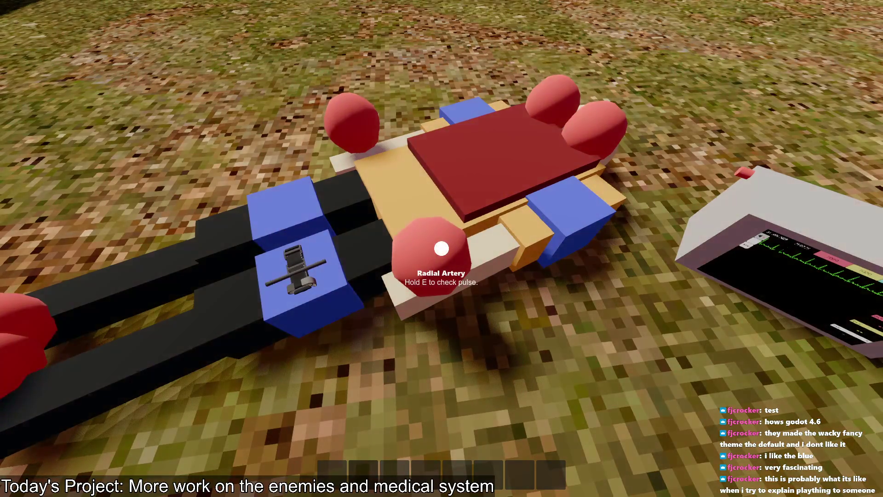
key("d")
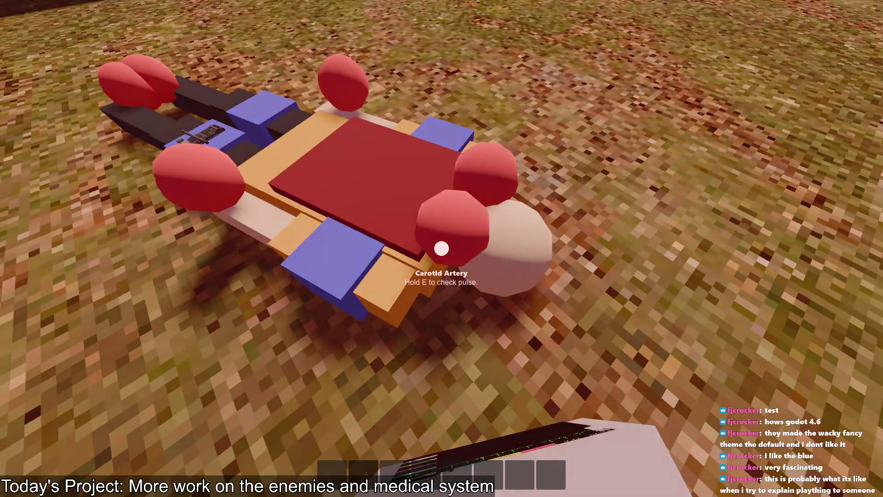
Walk through the building and out the window to the trucks, climbing over the white truck.
key("s")
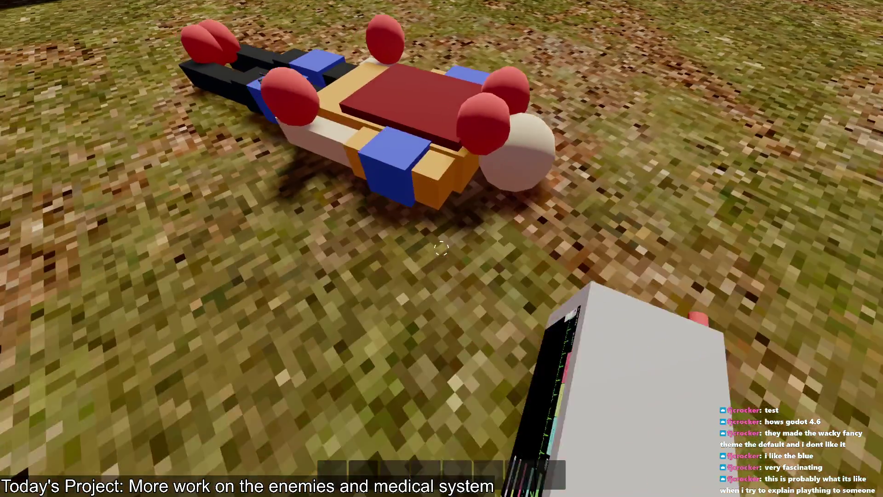
key("w")
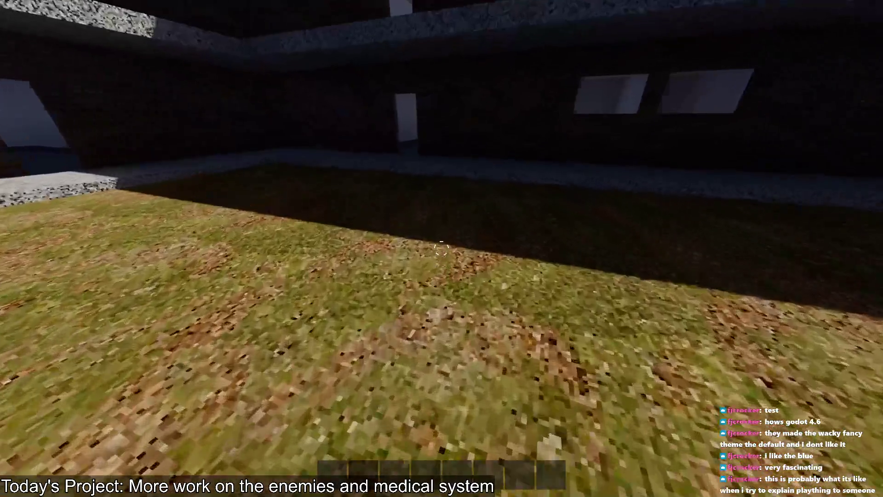
key("w")
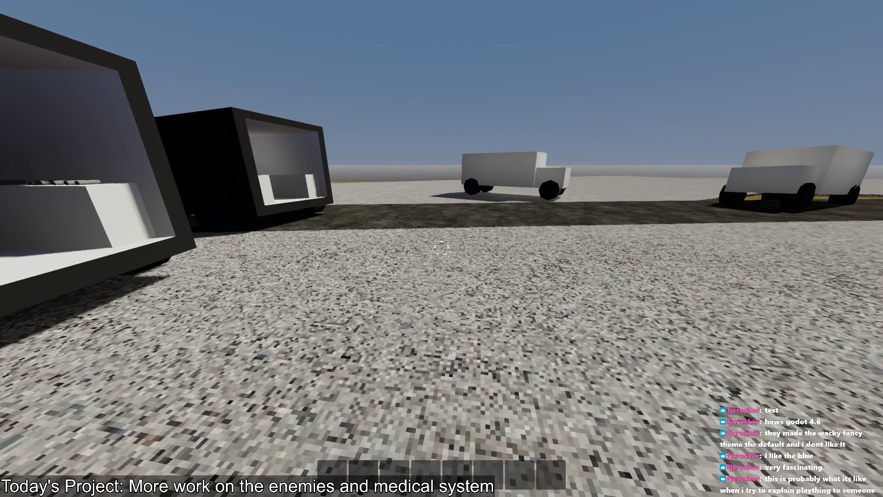
key("w")
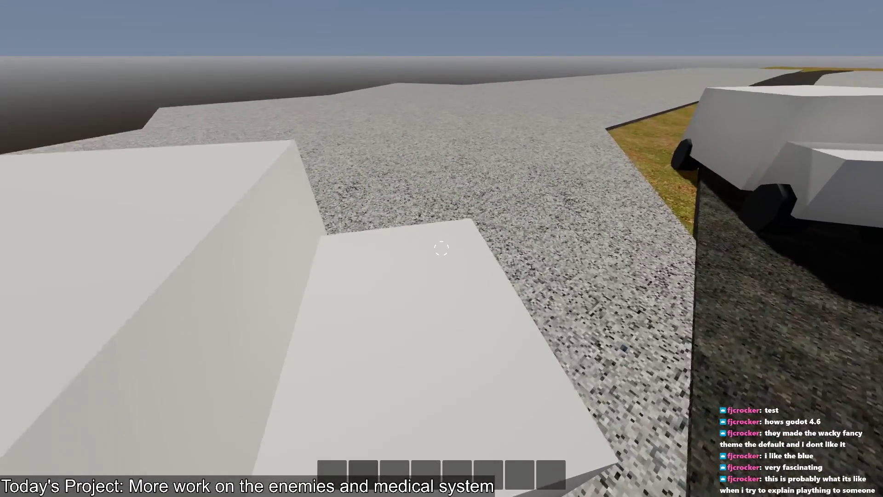
key("w")
key("w")
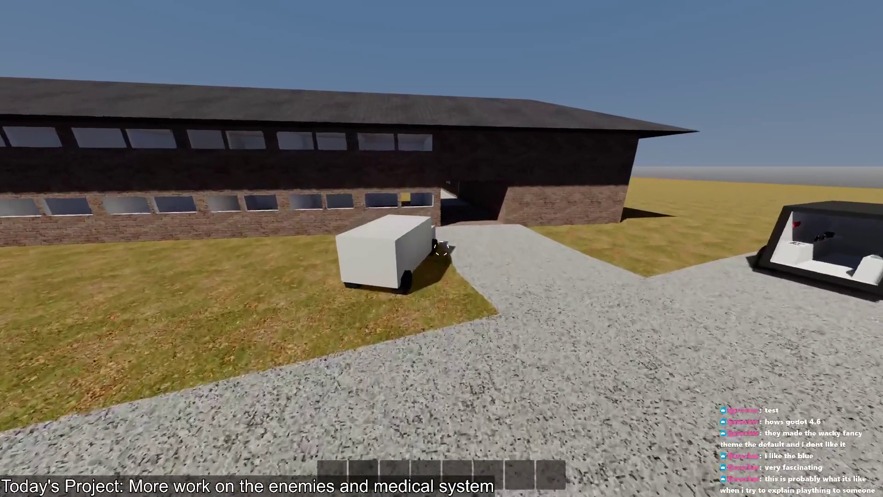
key("w")
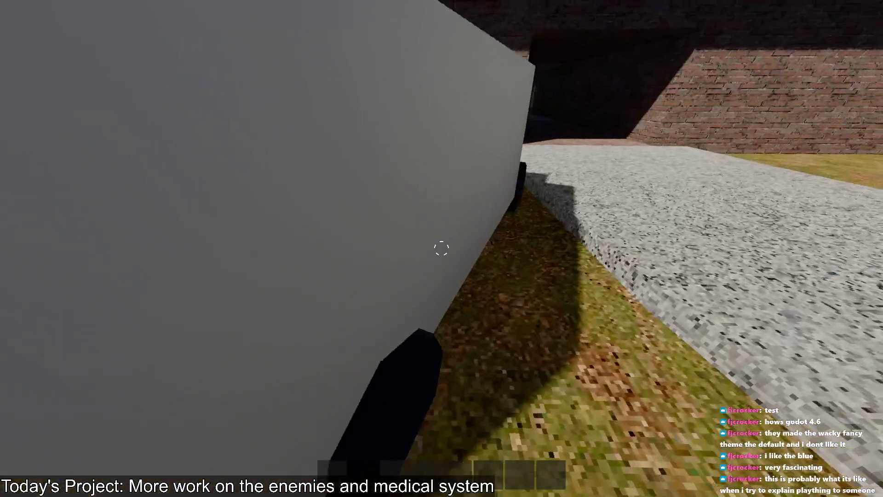
key("space")
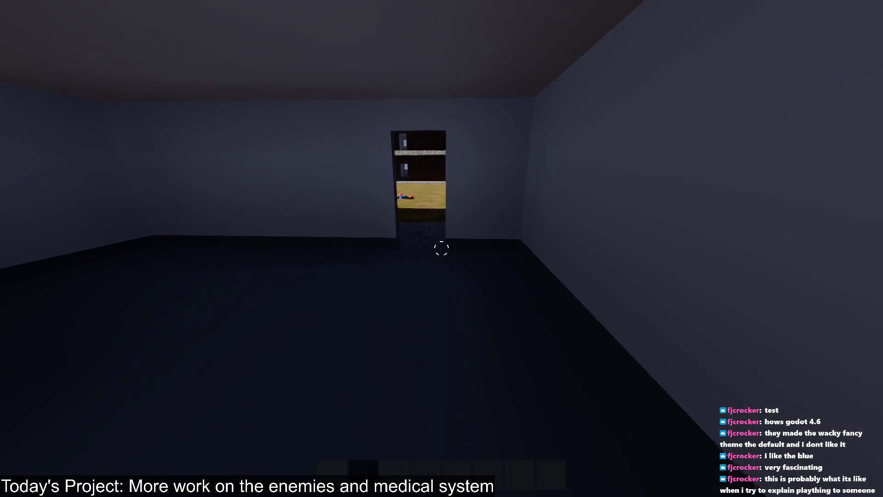
Walk back into the courtyard and tour the grass, covered passage and lying bodies.
key("w")
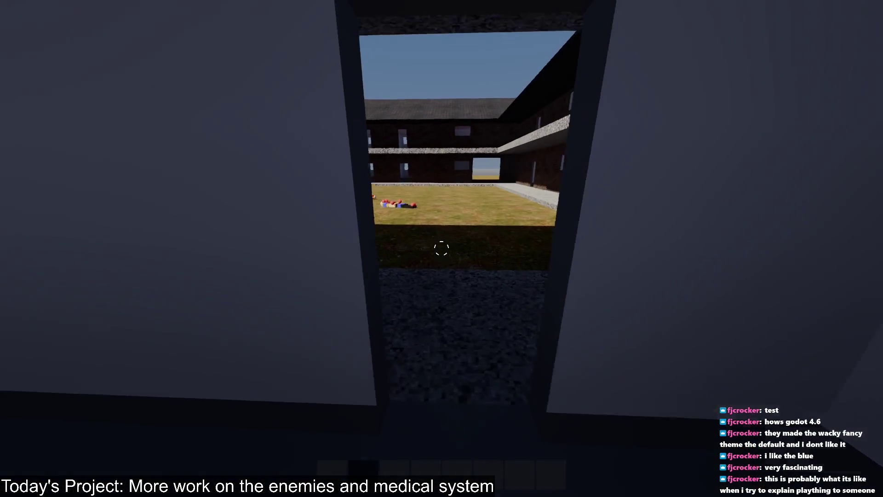
key("w")
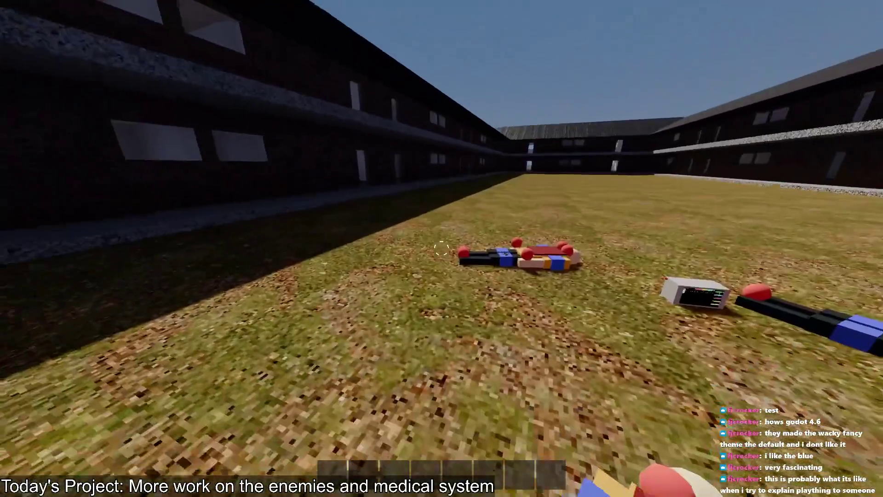
key("w")
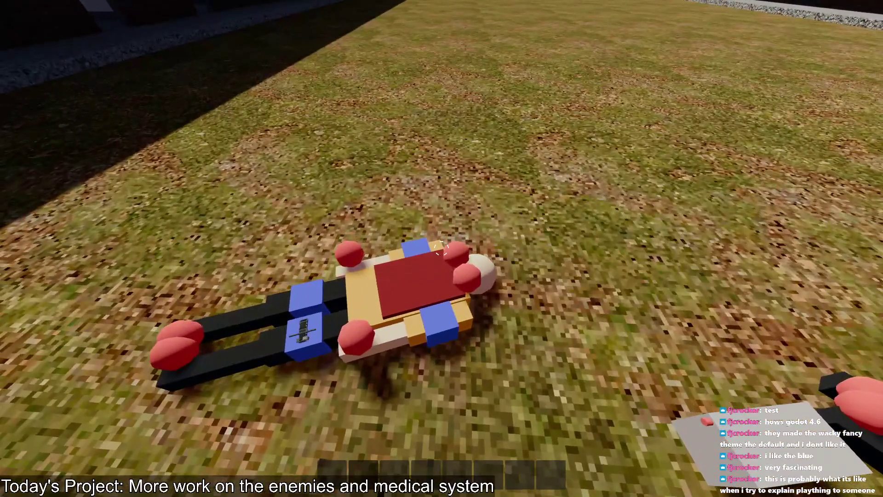
key("s")
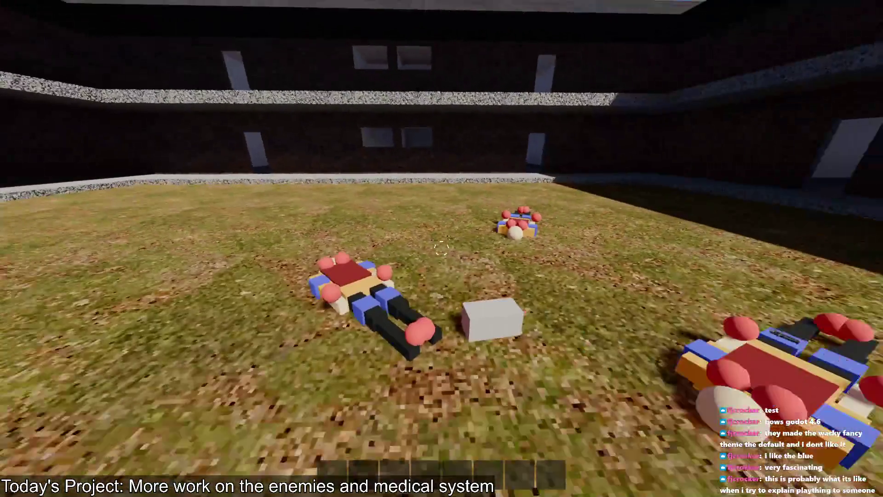
key("w")
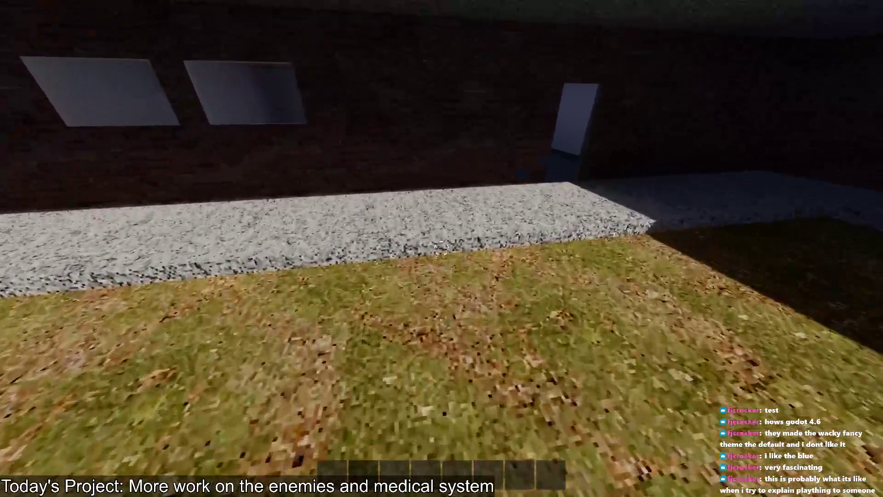
key("w")
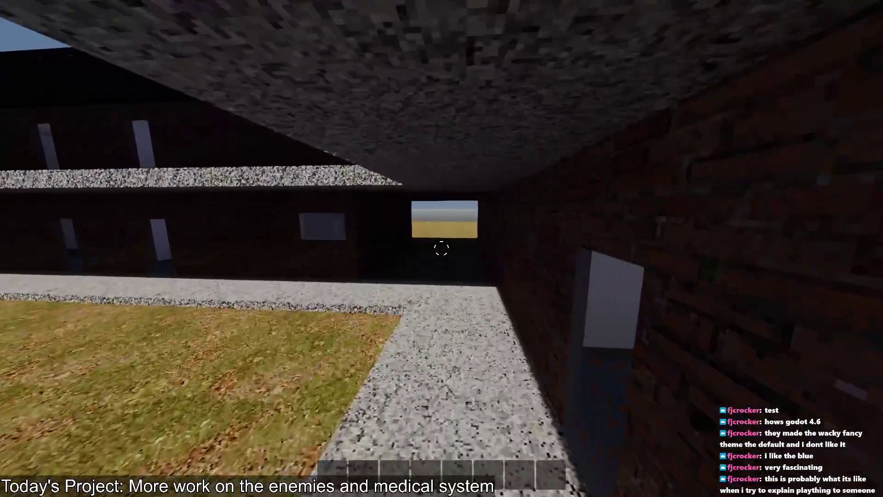
key("w")
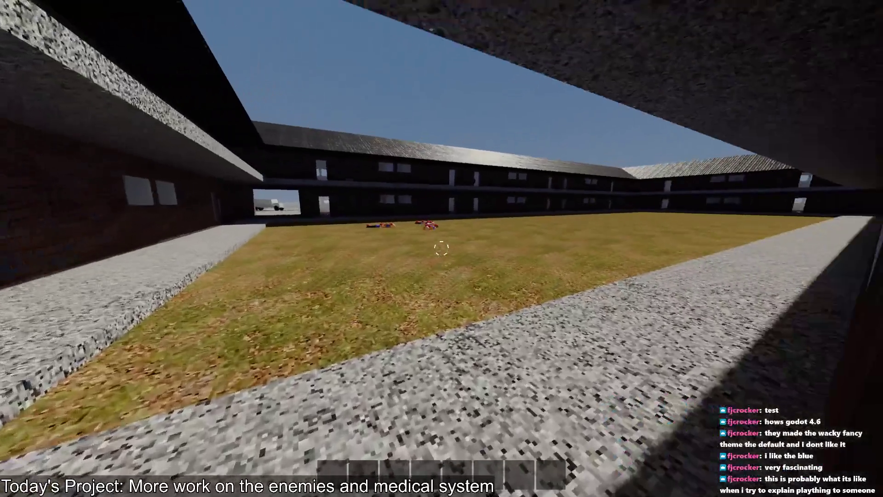
key("w")
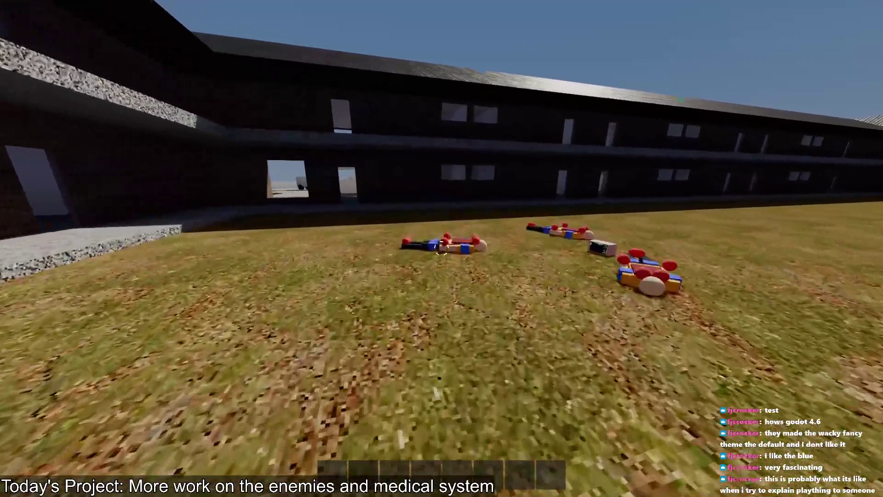
key("w")
key("w")
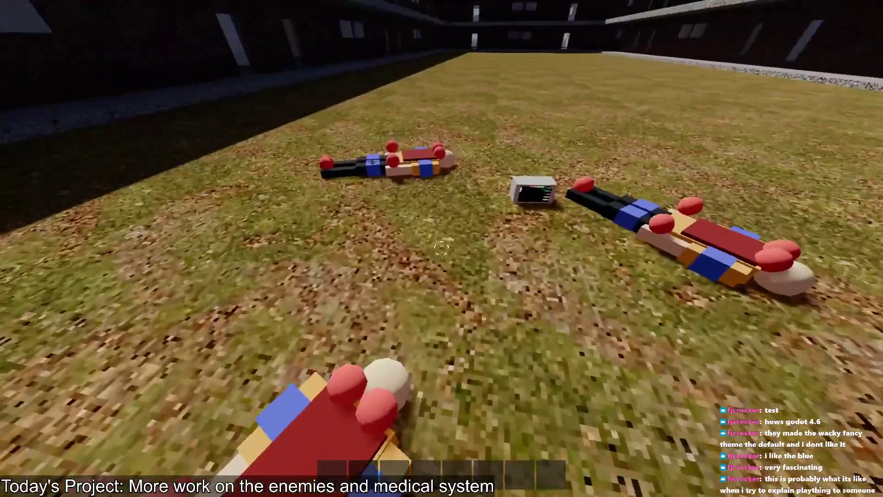
key("w")
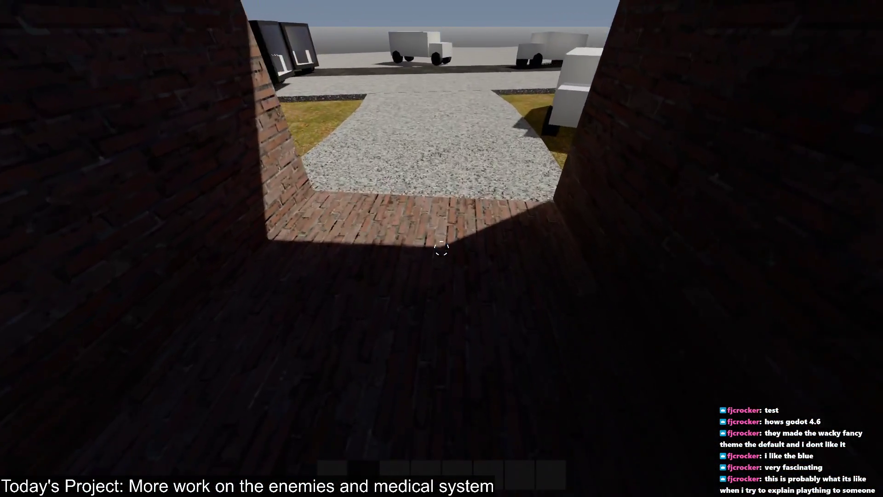
Climb into the black truck, then return through the building to the courtyard.
key("w")
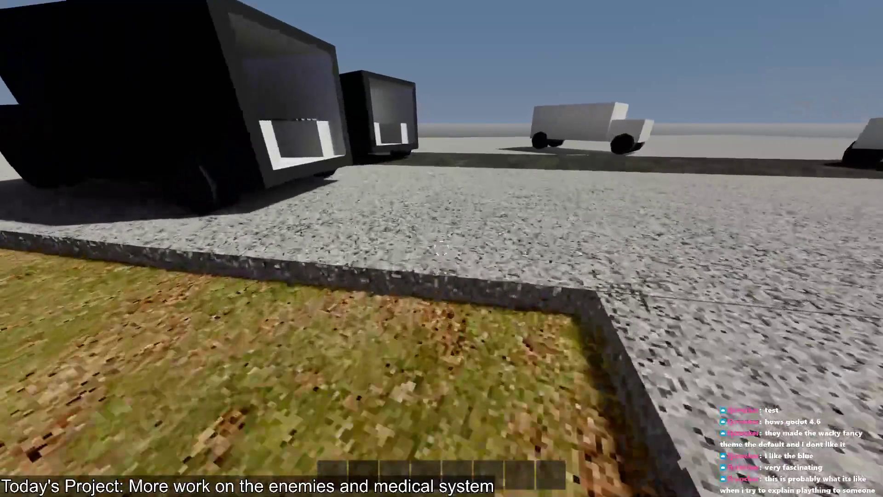
key("w")
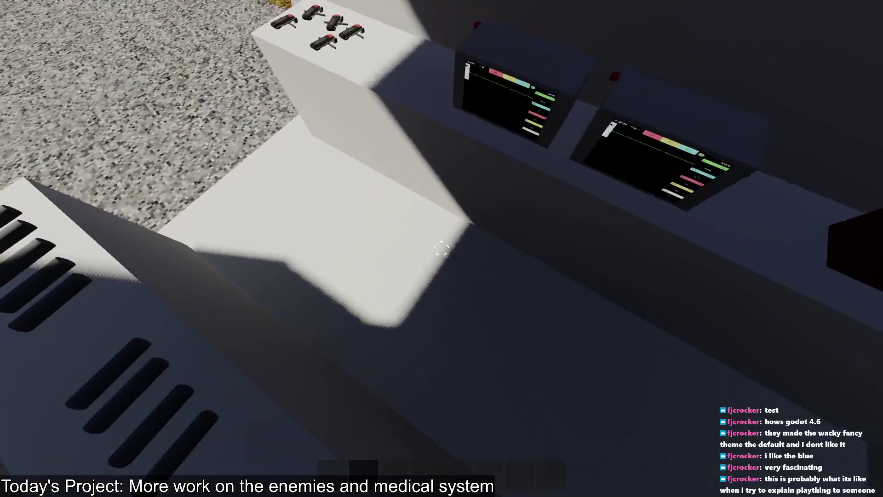
key("w")
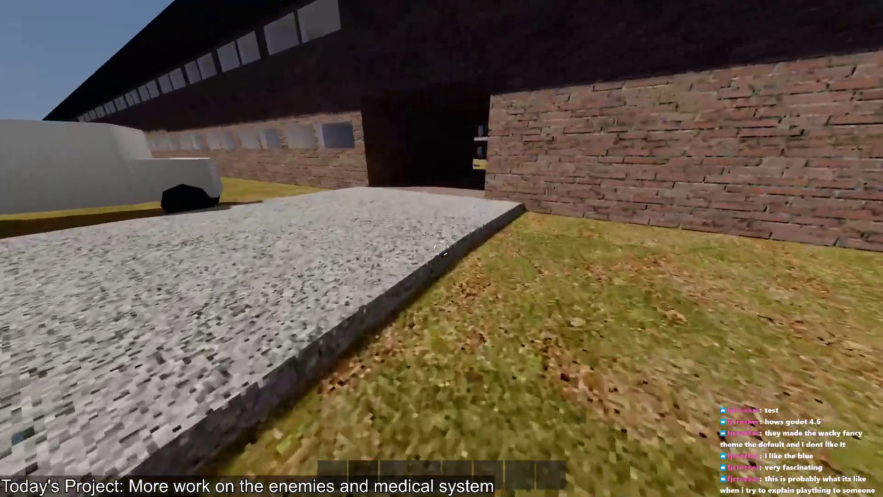
key("w")
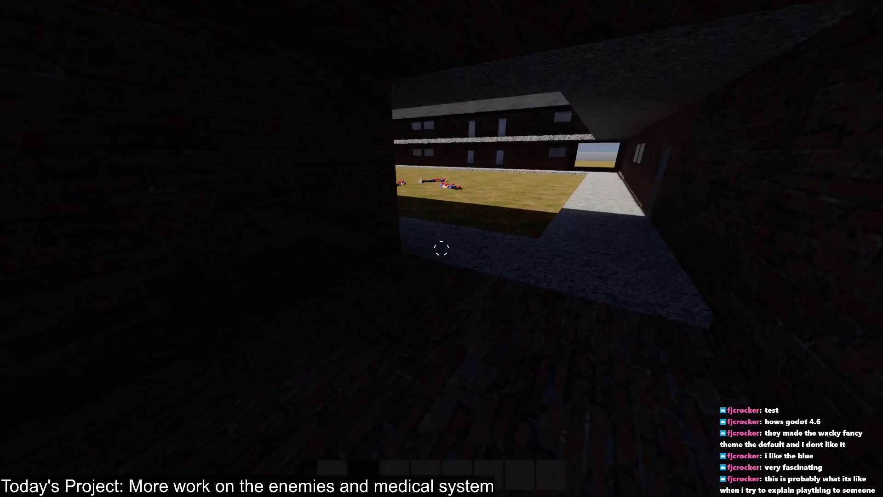
key("w")
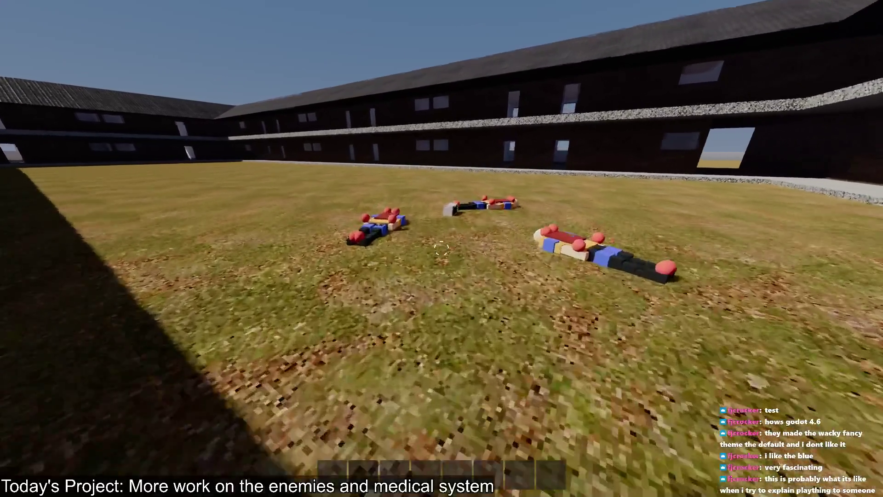
Pick up and drop a ragdoll, open and close the Patient Monitor, then stop the game with F8.
key("e")
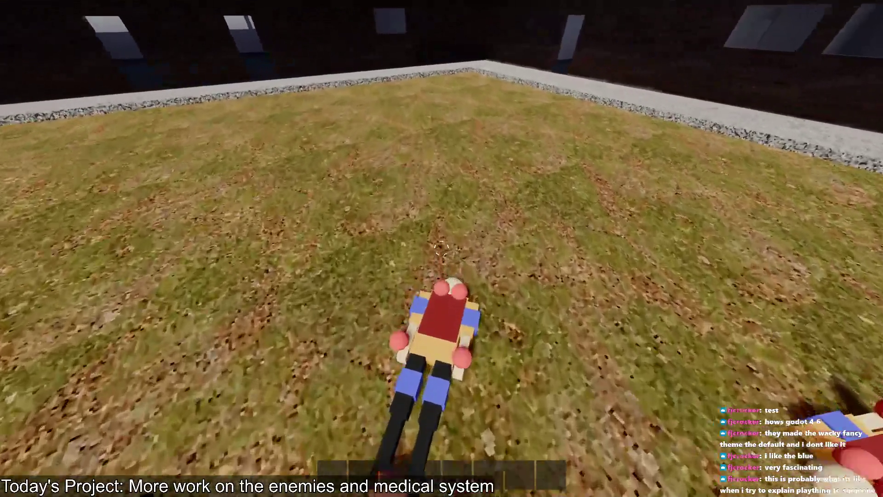
key("e")
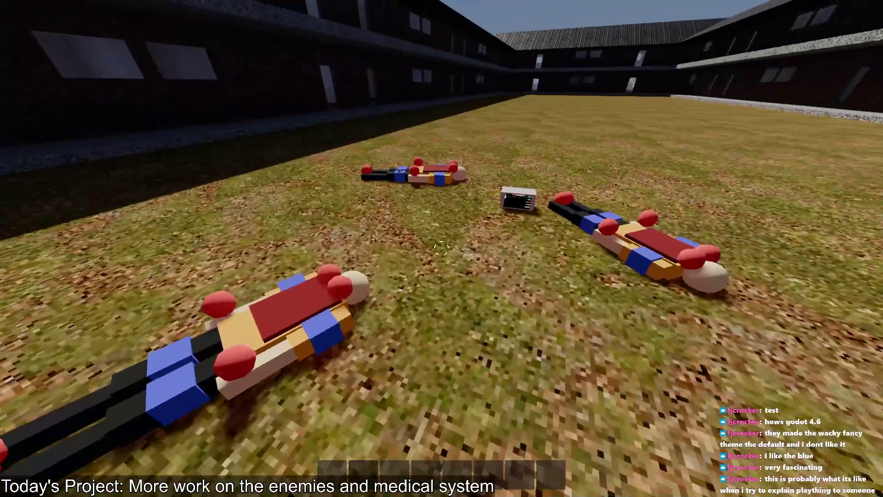
key("w")
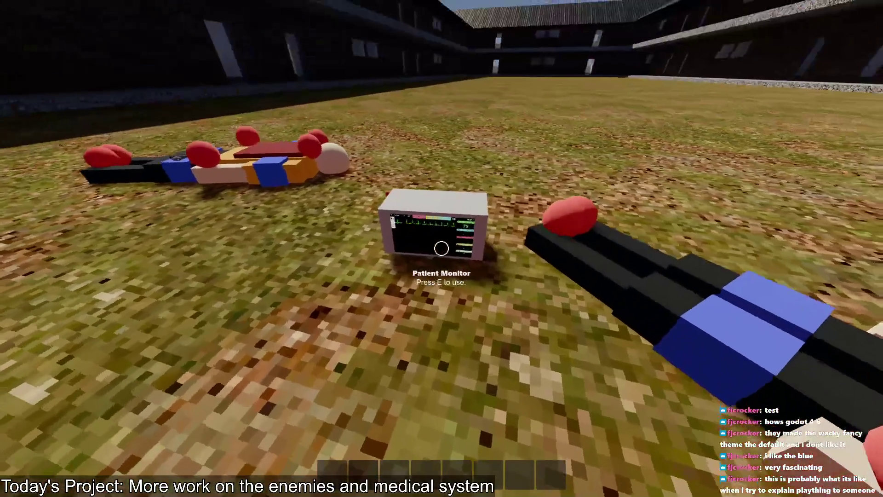
key("e")
key("Escape")
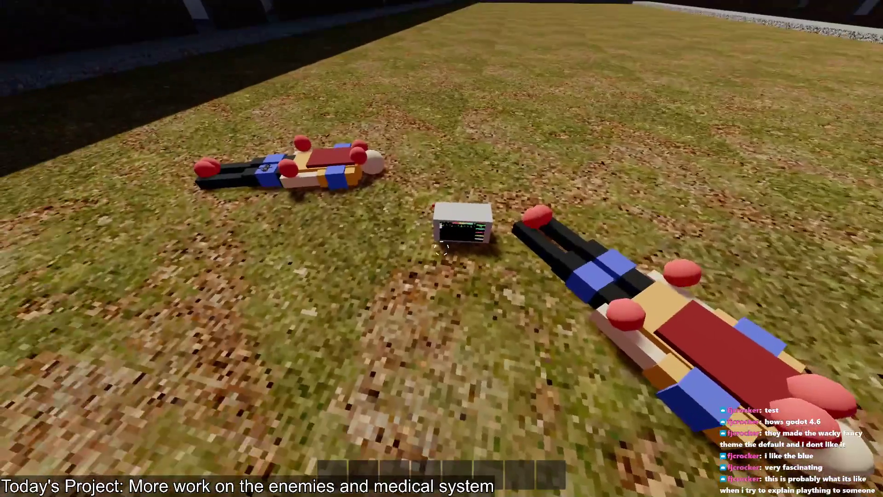
key("F8")
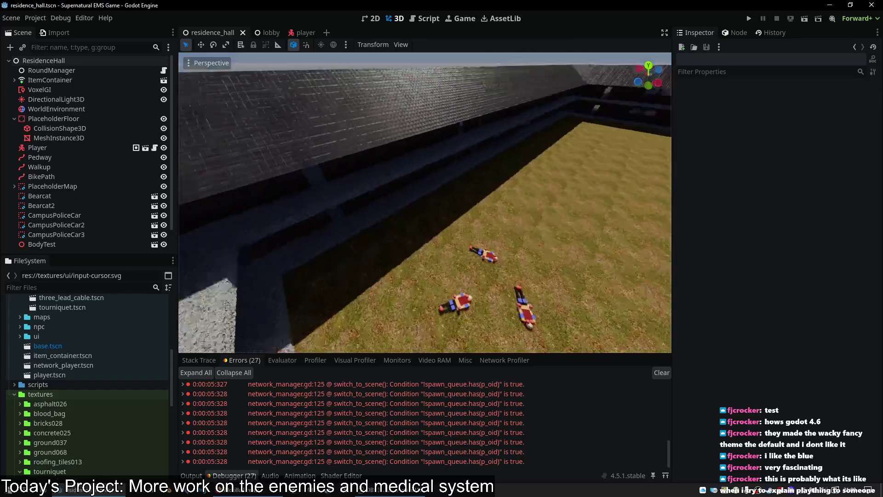
Fly the viewport camera into a residence hall room and back out, then switch to the Google Docs notes.
key("w")
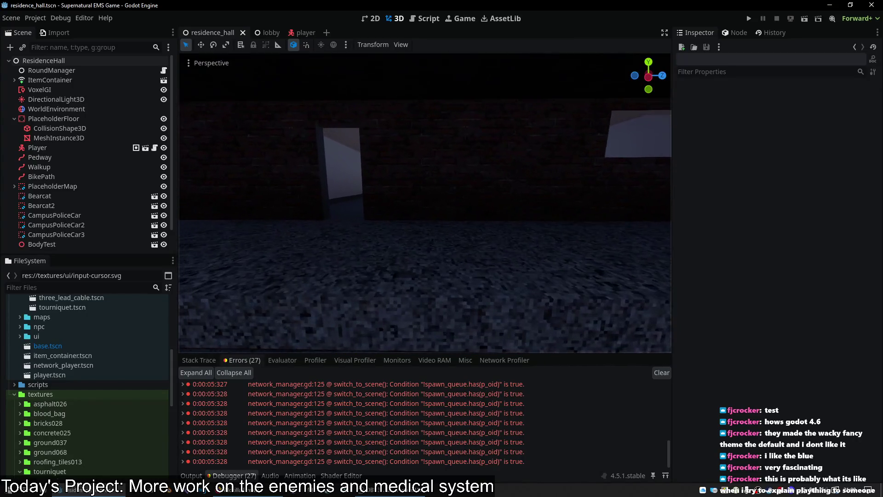
key("w")
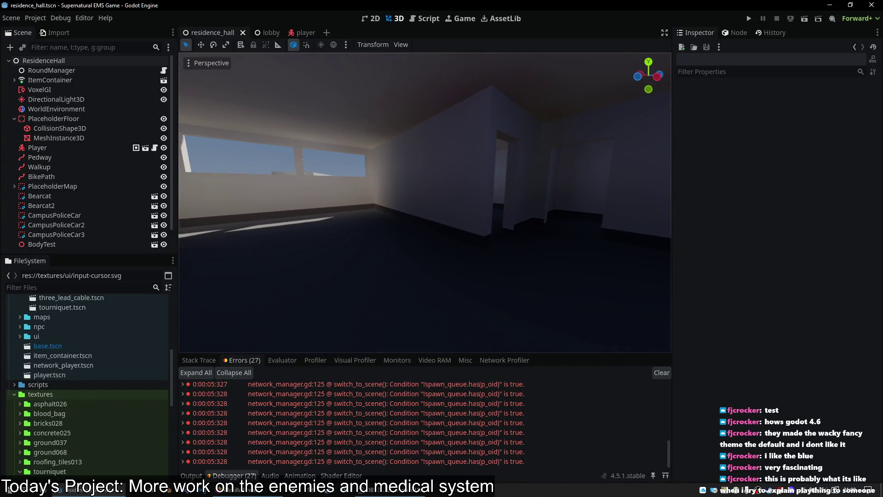
right_click(582, 243)
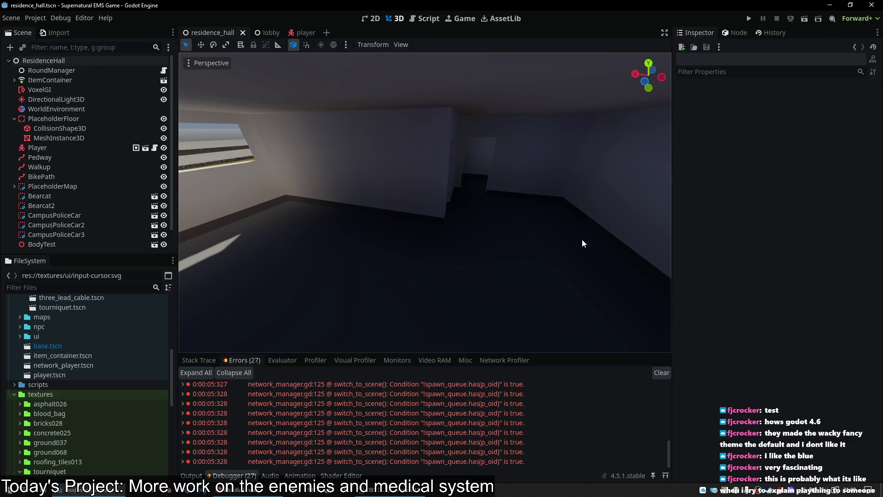
right_click(582, 239)
key("w")
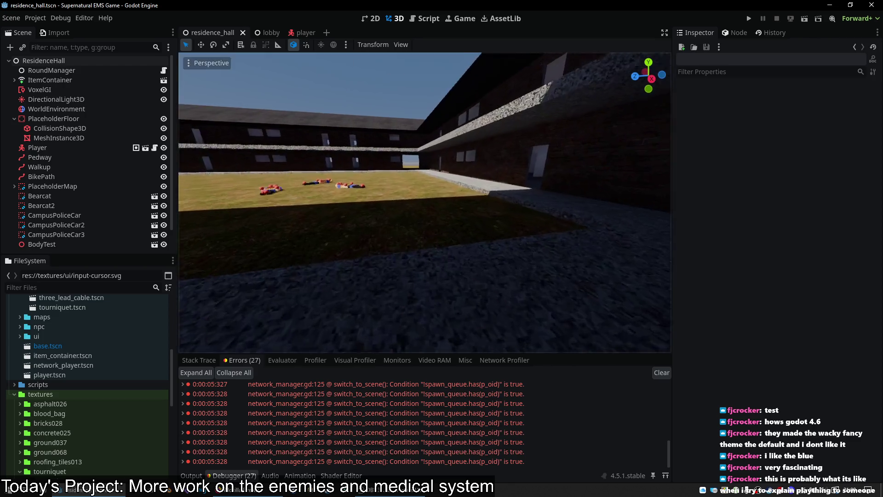
key("alt+Tab")
key("Tab")
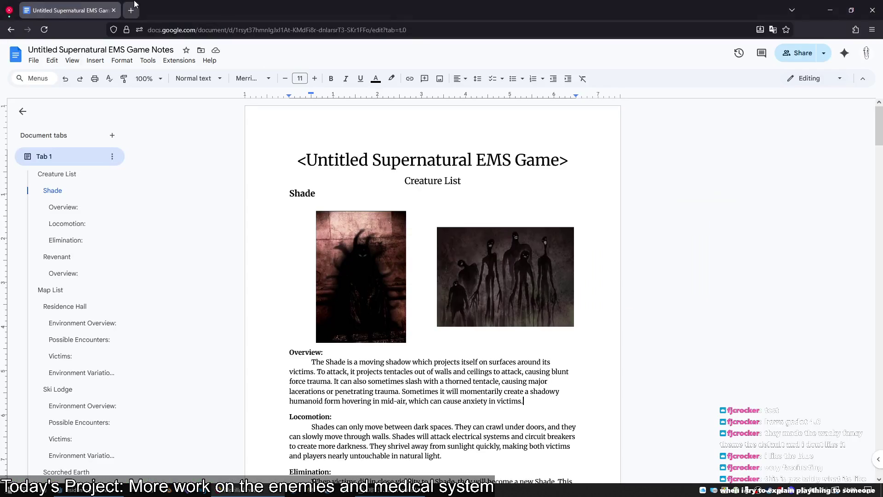
Scroll through the Supernatural EMS Game Notes' creature and map entries, back to the top, then return to Godot.
scroll(286, 248, "down", 6)
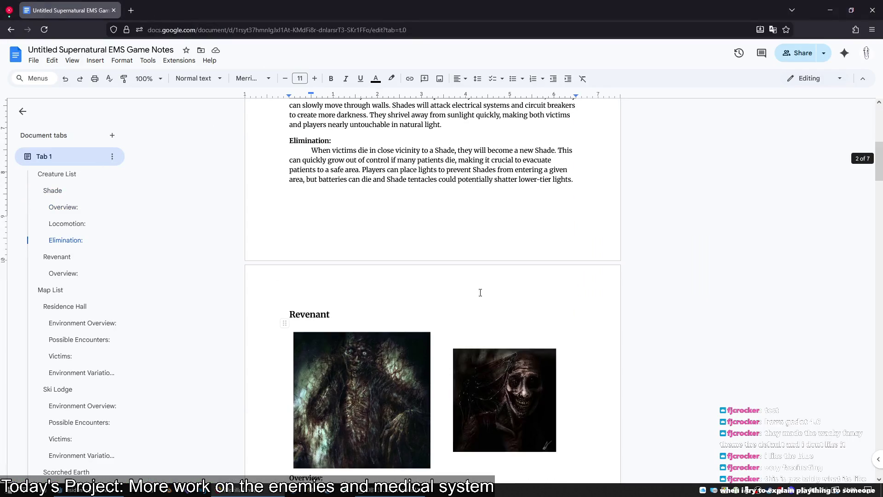
scroll(442, 309, "down", 5)
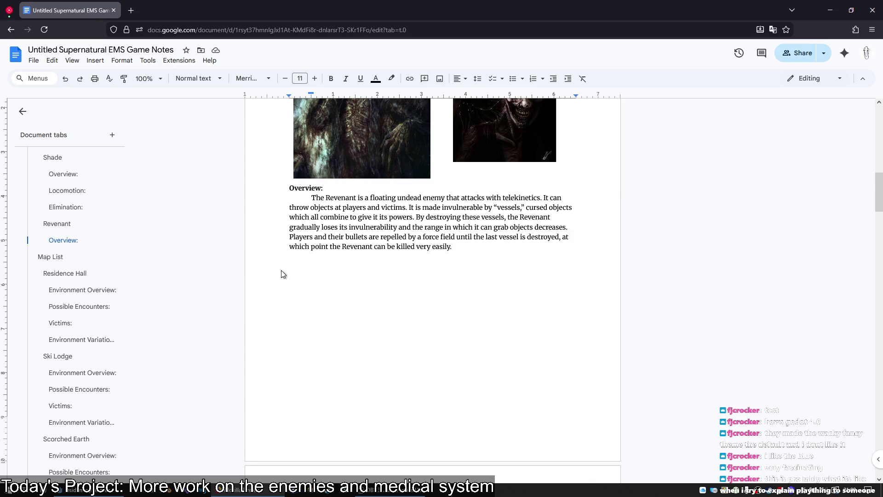
scroll(361, 292, "up", 4)
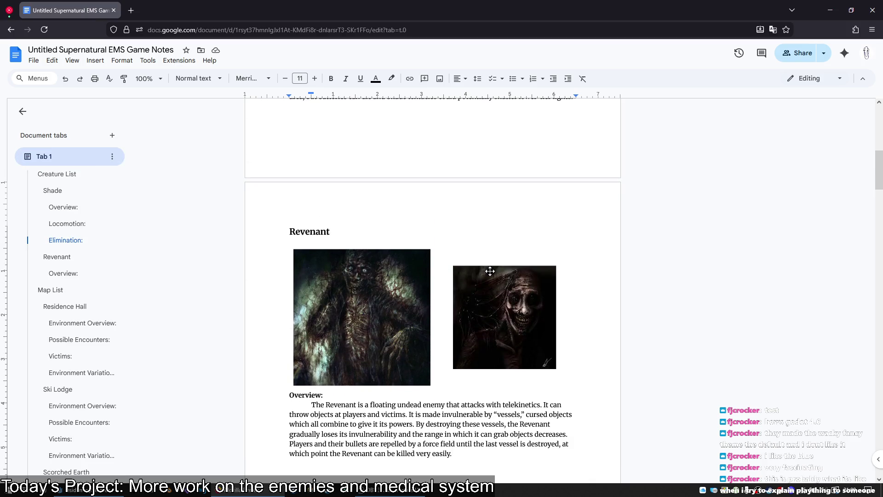
scroll(489, 270, "down", 8)
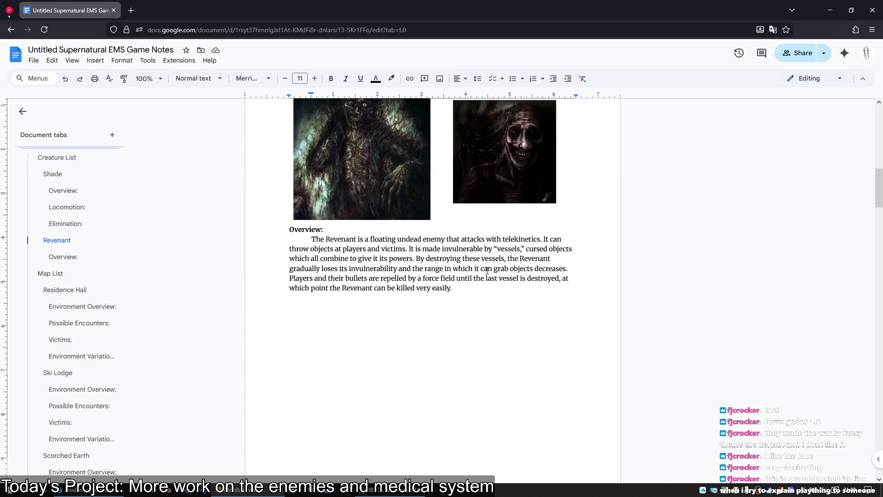
scroll(489, 270, "down", 3)
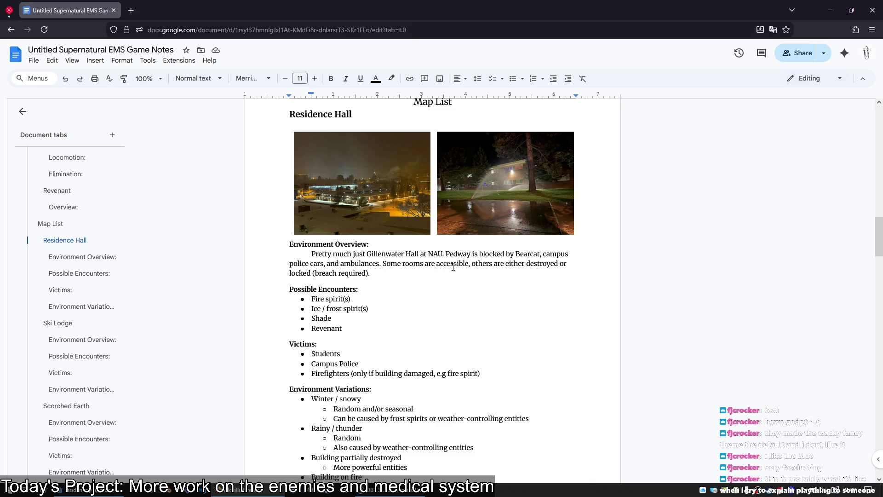
scroll(516, 299, "down", 10)
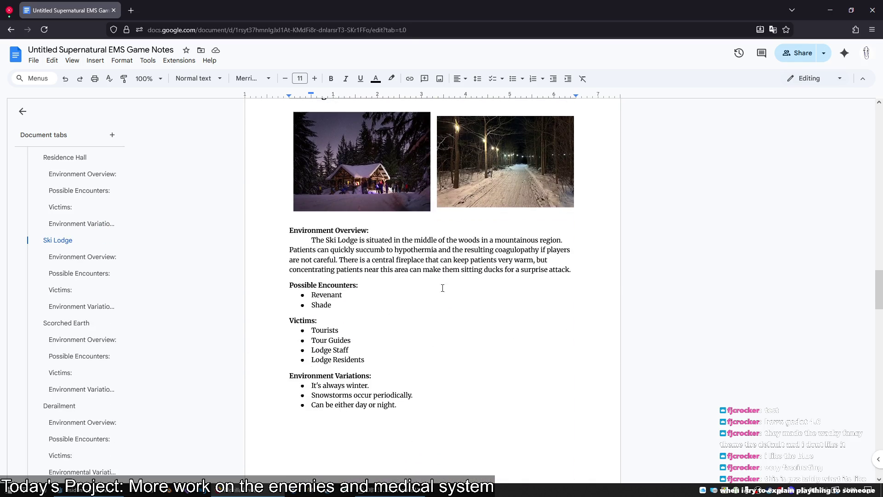
scroll(444, 302, "down", 15)
scroll(519, 289, "down", 14)
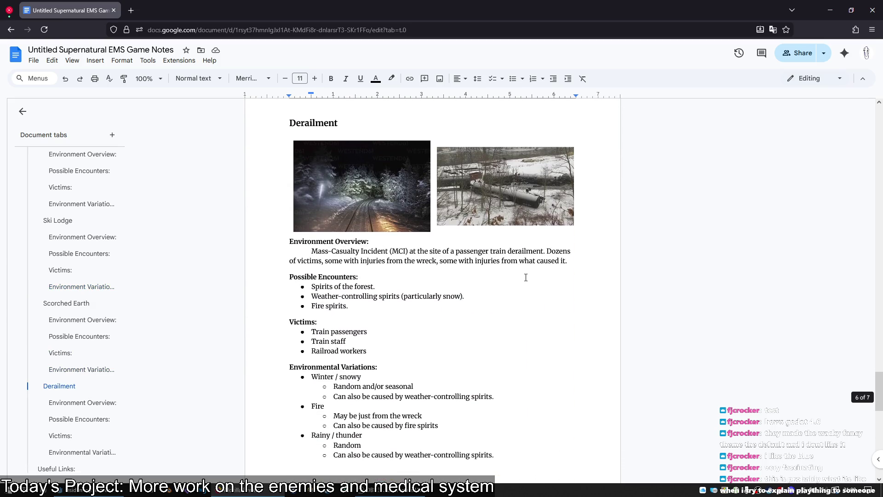
scroll(519, 288, "up", 1)
scroll(519, 288, "up", 20)
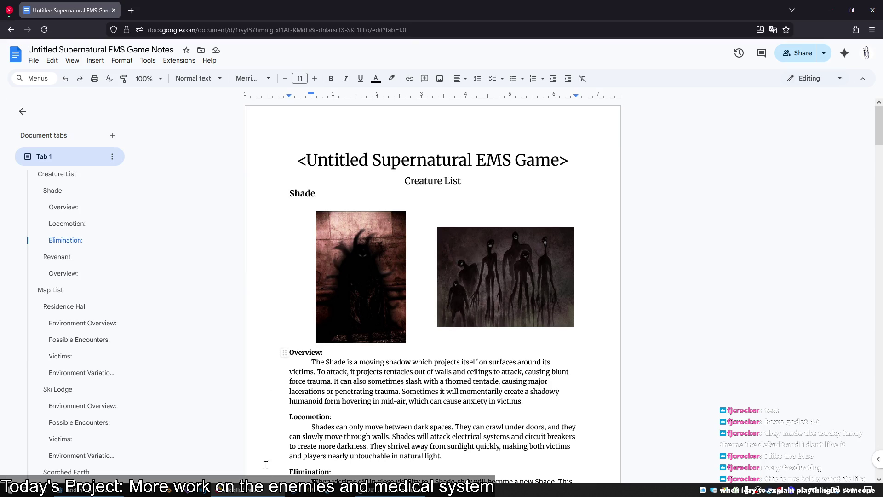
left_click(73, 491)
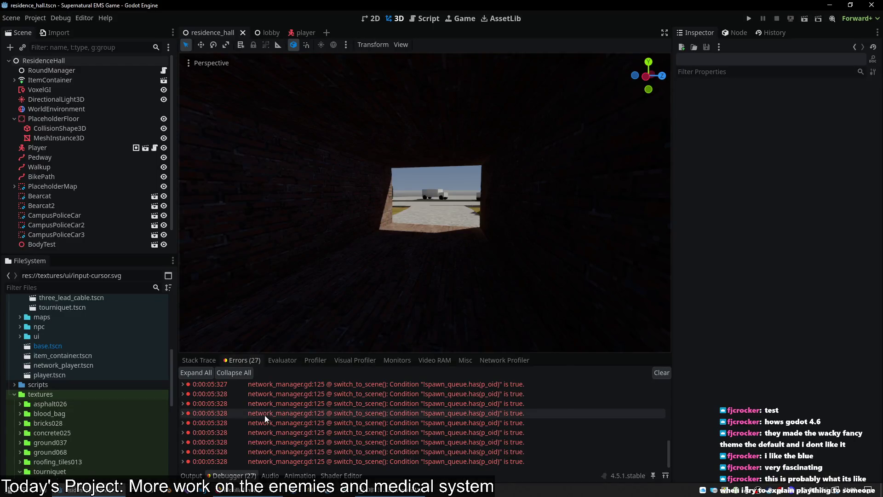
Briefly switch to OBS, bring up the notes browser to scroll to the Shade section, then return to Godot.
mouse_move(264, 415)
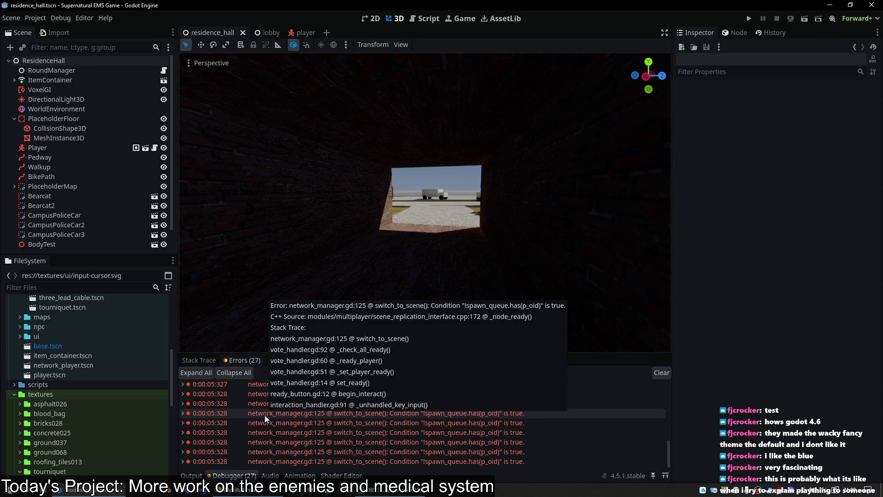
left_click(390, 492)
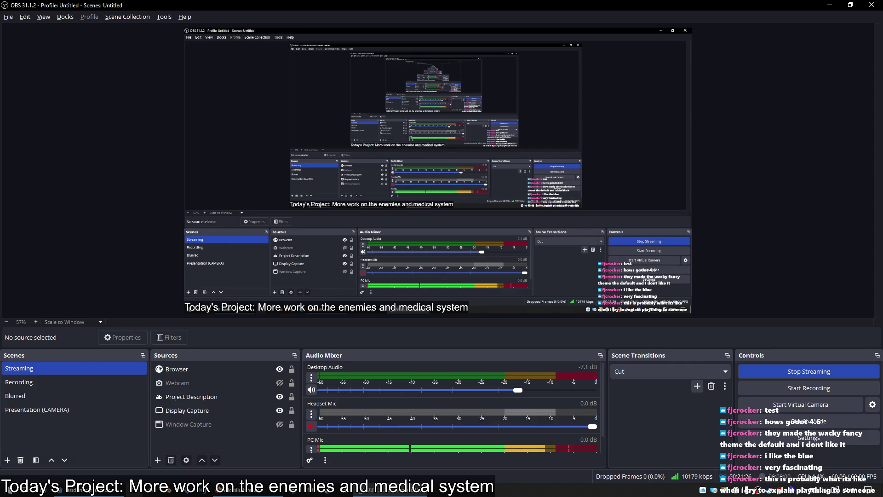
left_click(249, 491)
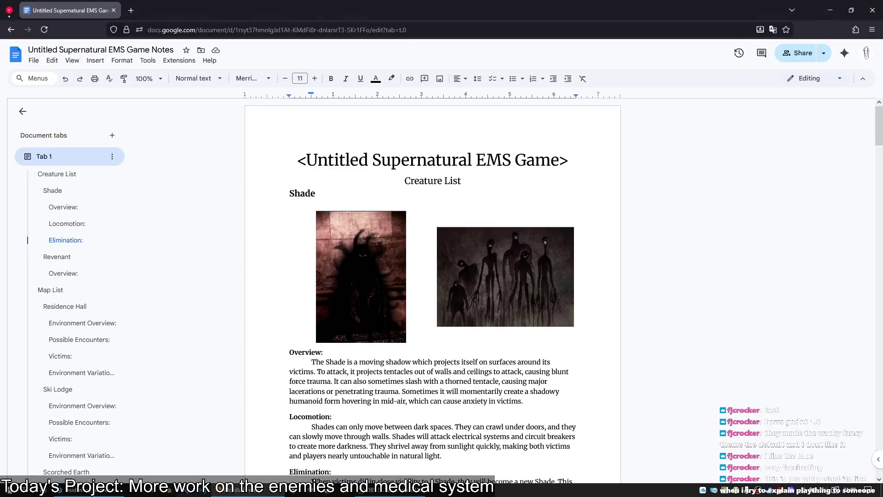
scroll(222, 319, "down", 3)
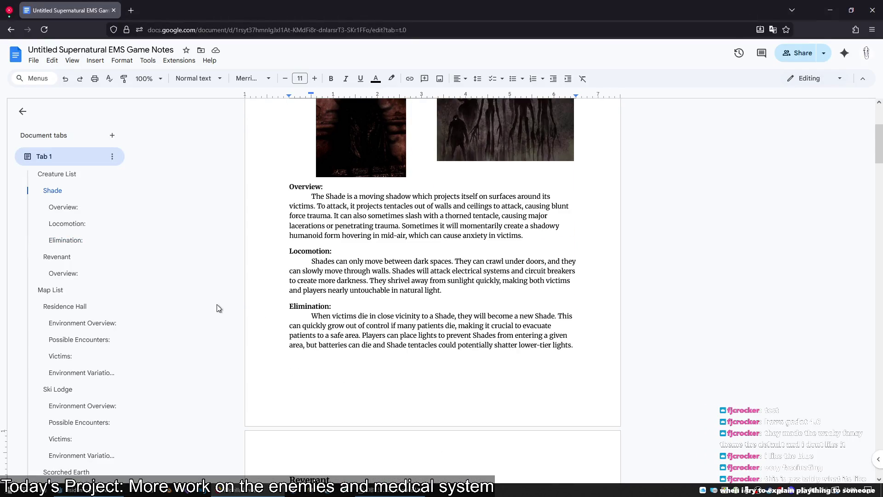
key("alt+Tab")
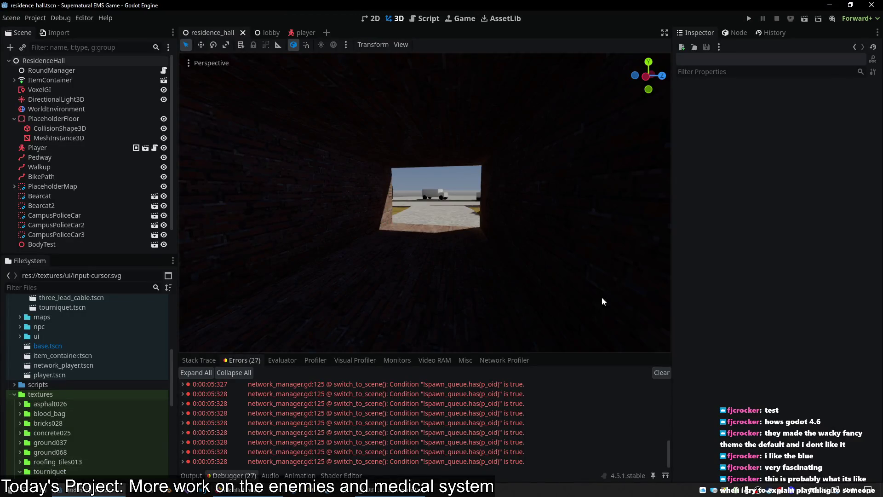
Open shade_manager.tscn from the npc > entities folder in the FileSystem dock.
right_click(370, 184)
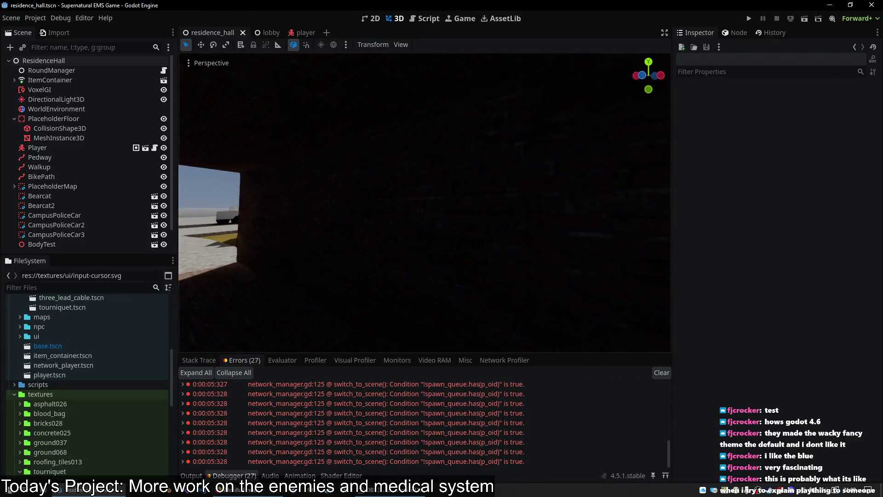
right_click(451, 254)
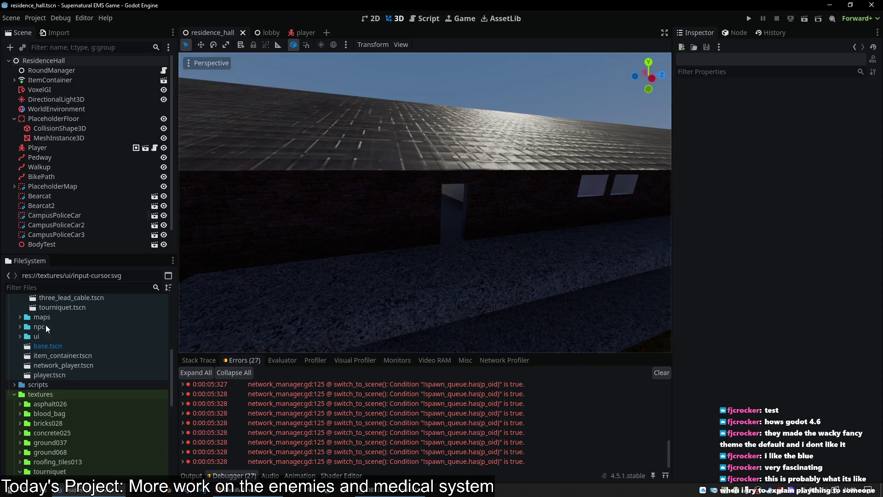
scroll(24, 349, "up", 3)
scroll(24, 348, "up", 3)
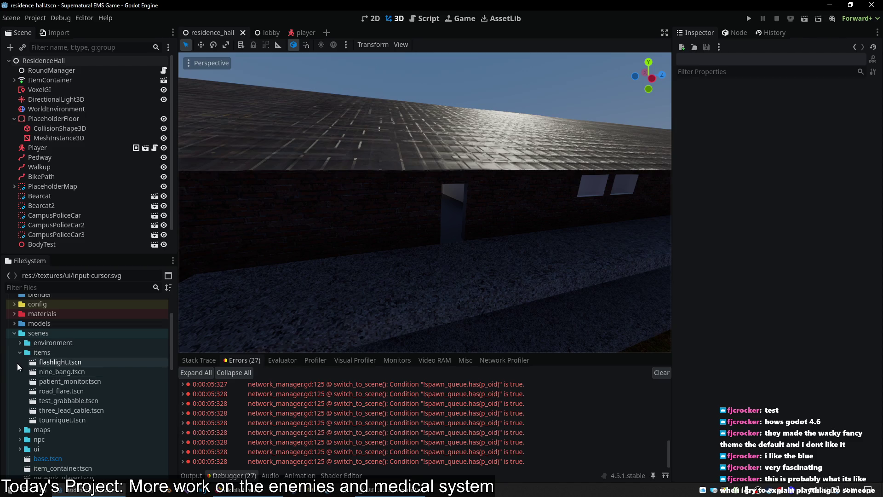
left_click(19, 437)
scroll(21, 437, "down", 3)
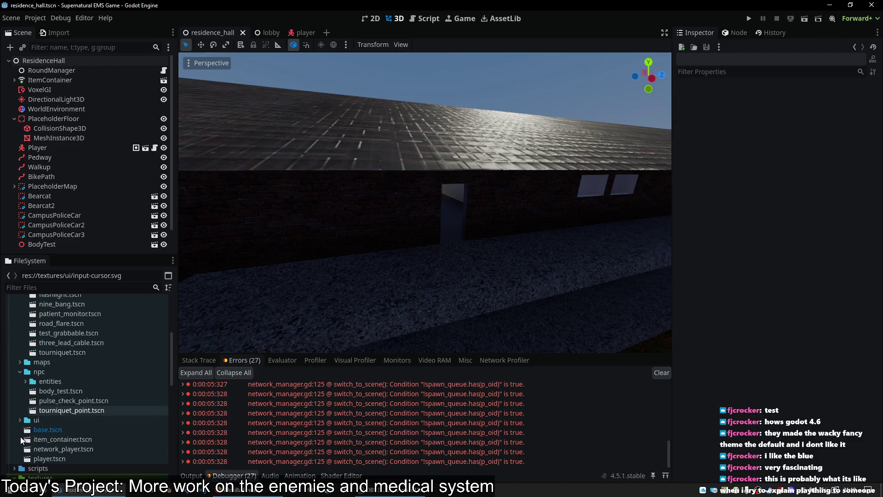
left_click(24, 382)
left_click(48, 391)
double_click(48, 391)
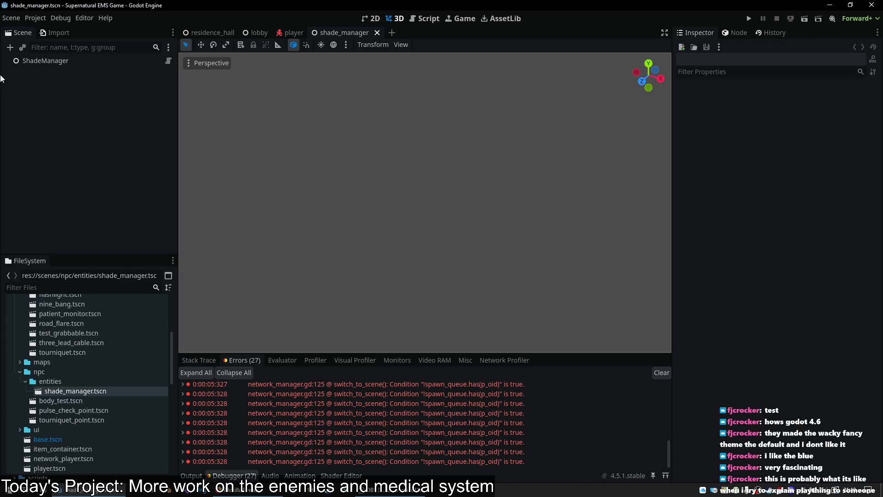
Open shade_manager.gd from ShadeManager's script icon, then flip between the residence_hall and shade_manager scene tabs.
left_click(168, 62)
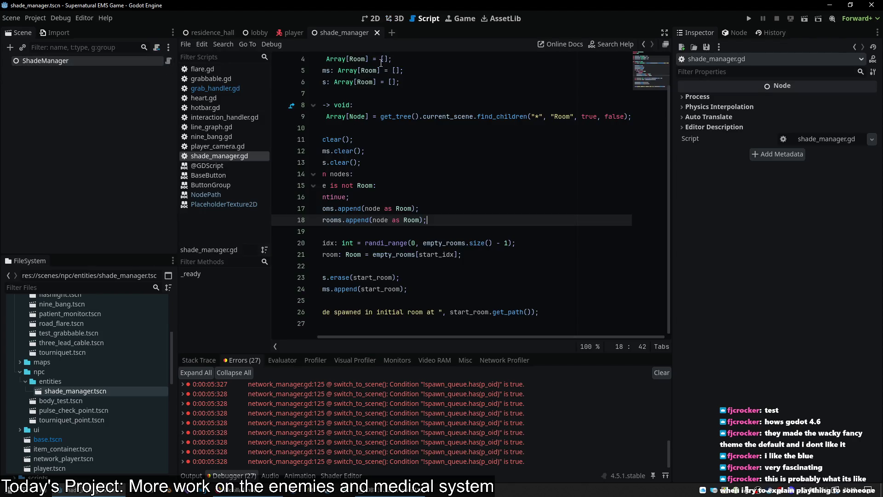
left_click(475, 147)
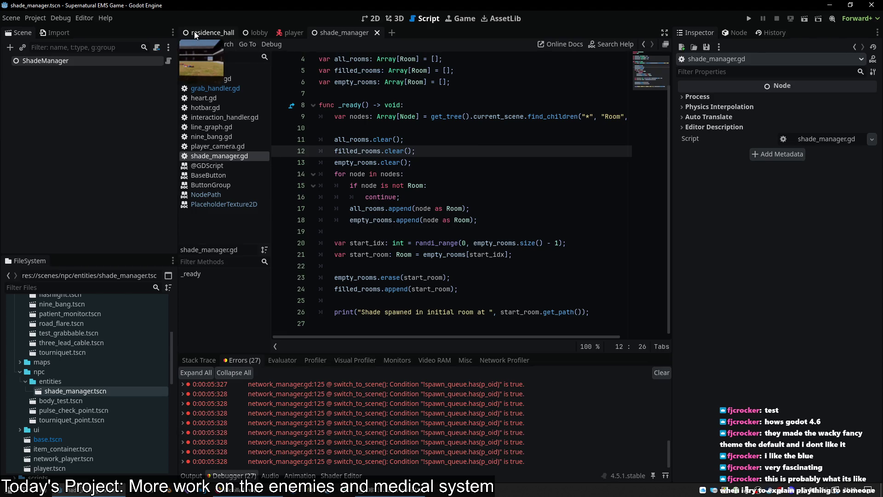
left_click(209, 33)
left_click(352, 32)
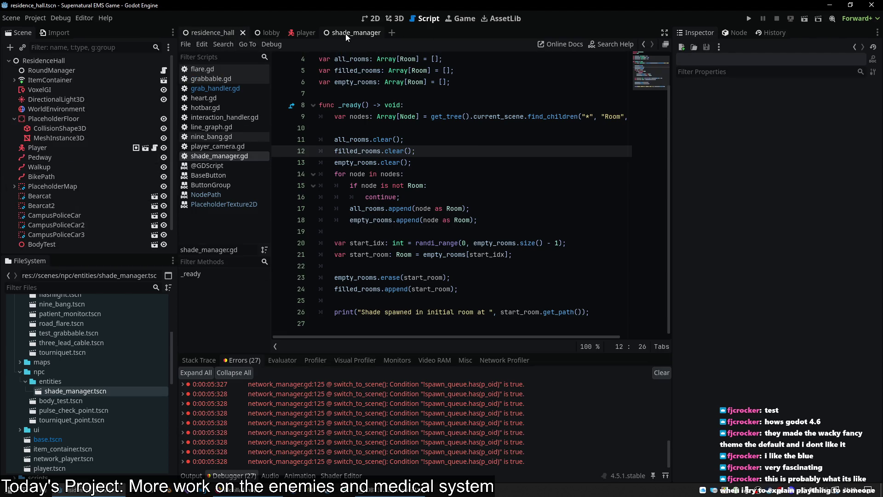
Reselect the ShadeManager node, put the caret at the end of line 17, and go to the 3D view.
left_click(51, 104)
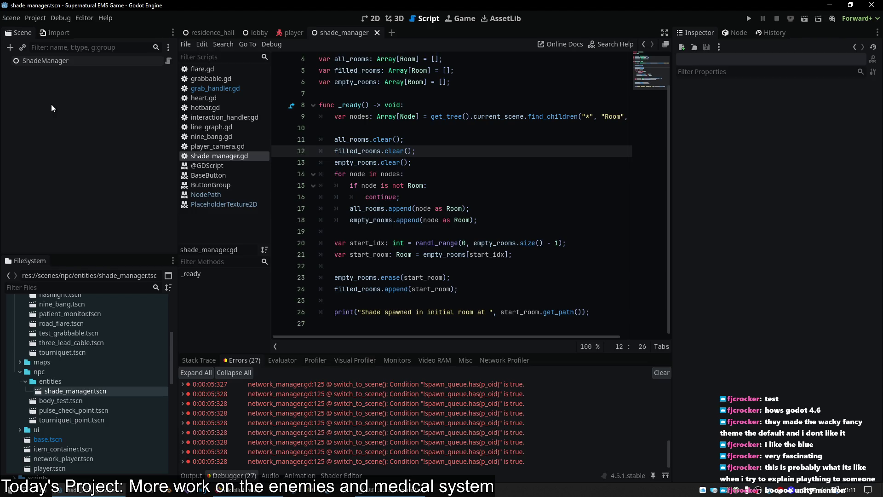
left_click(91, 65)
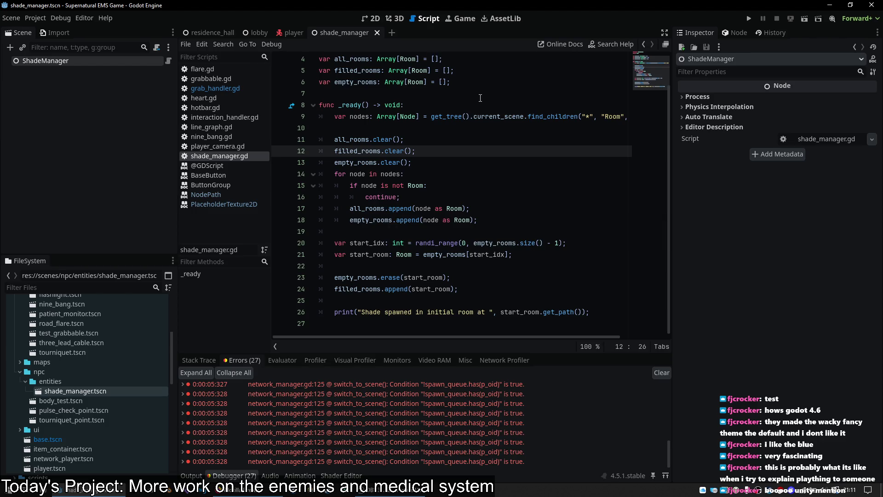
scroll(529, 244, "up", 1)
scroll(557, 273, "down", 1)
left_click(528, 208)
left_click(393, 20)
In the residence_hall scene, freelook through the building wall into a room with two windows.
left_click(213, 33)
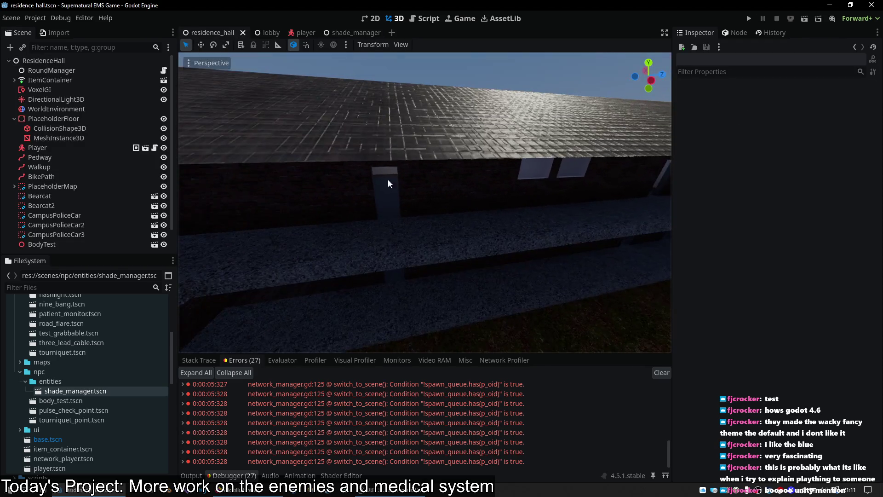
right_click(401, 218)
key("w")
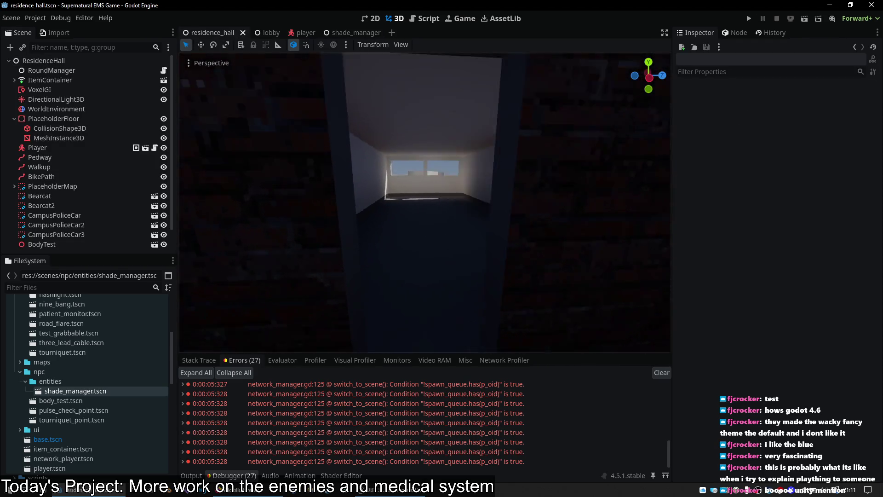
key("w")
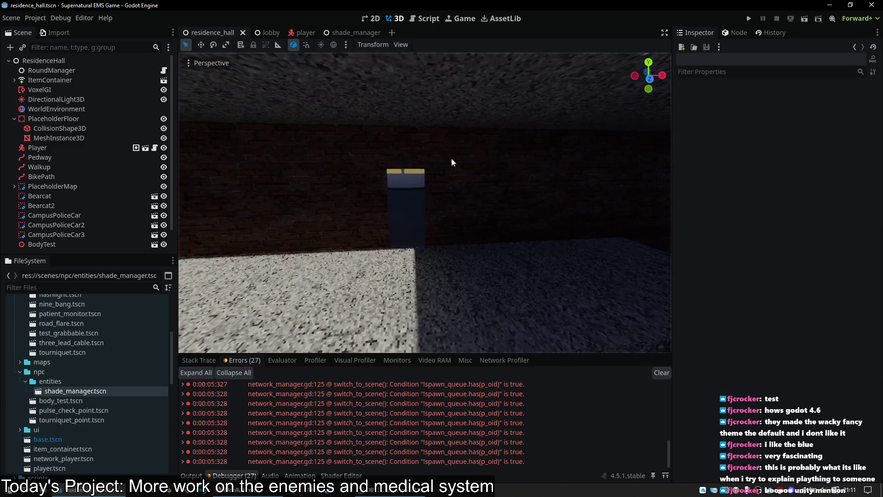
right_click(431, 182)
key("s")
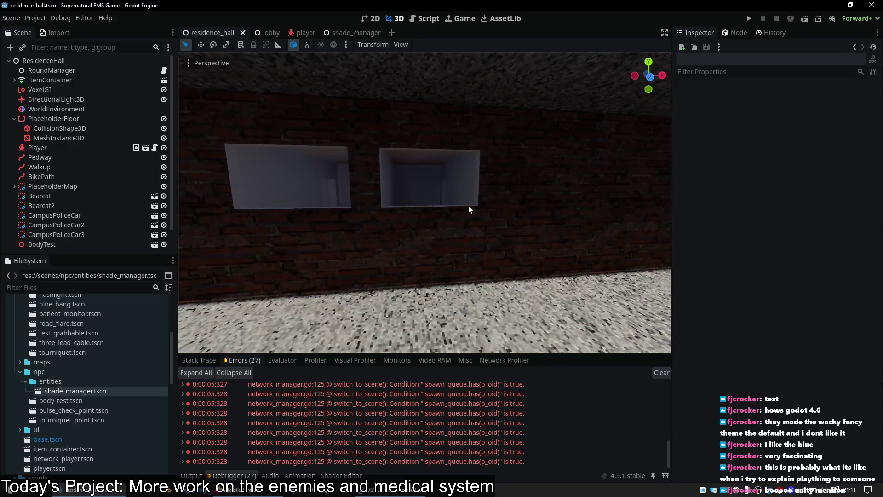
right_click(469, 210)
key("w")
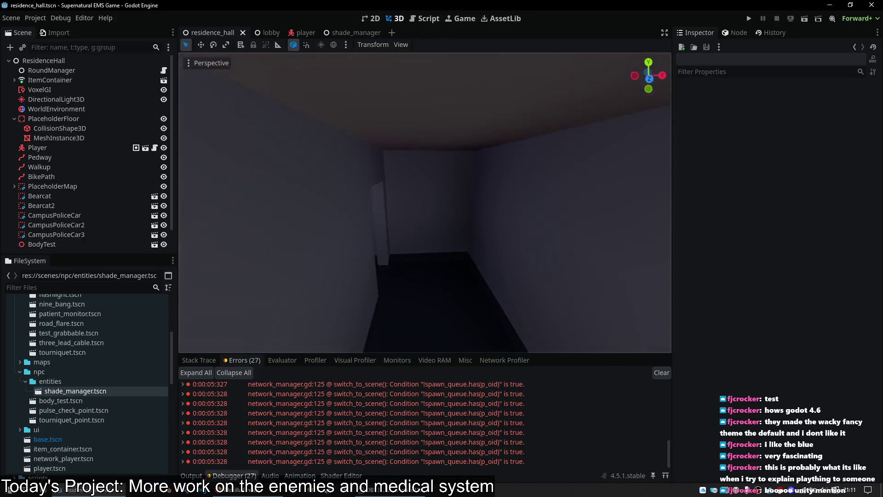
key("s")
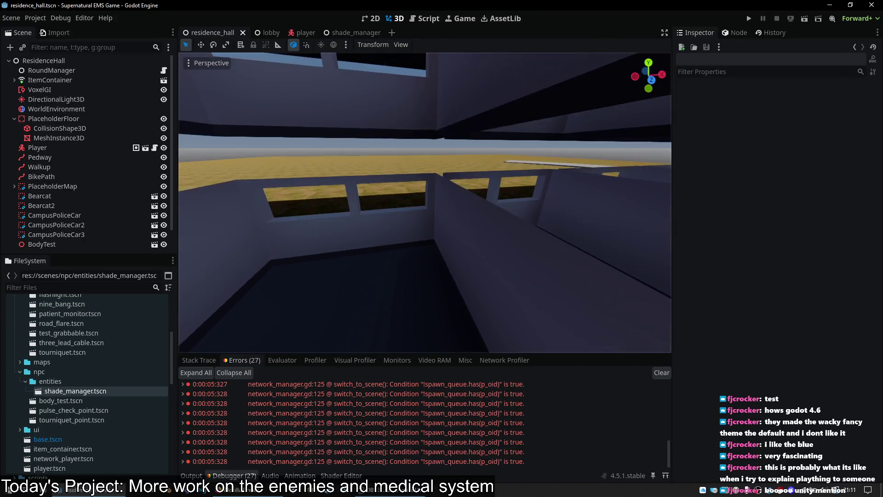
key("e")
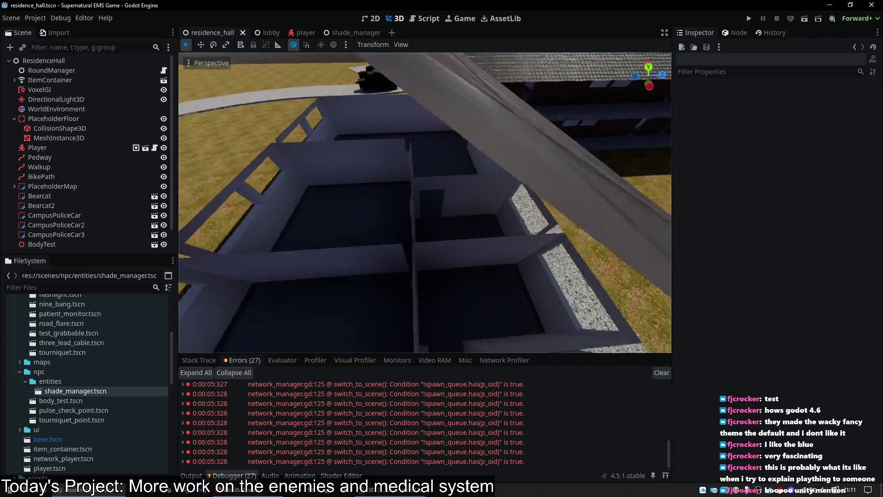
Fly through the rooms down into the courtyard, clear the error list, and return to shade_manager.gd.
key("w")
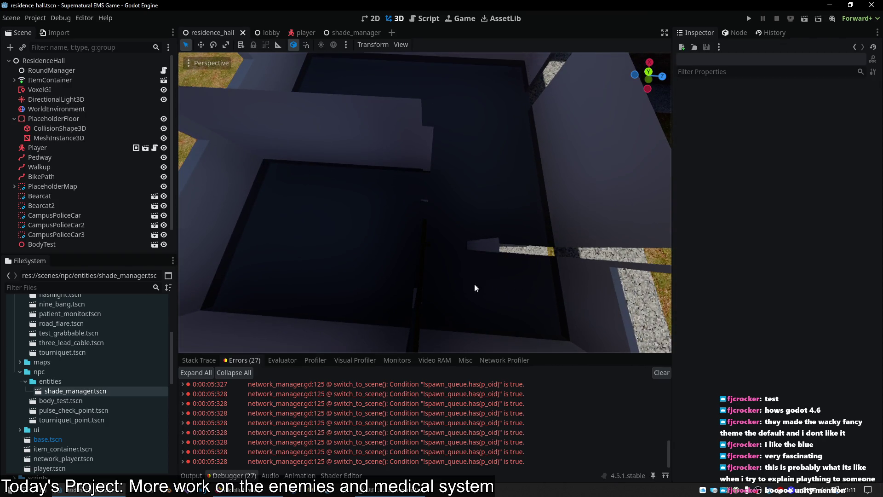
key("w")
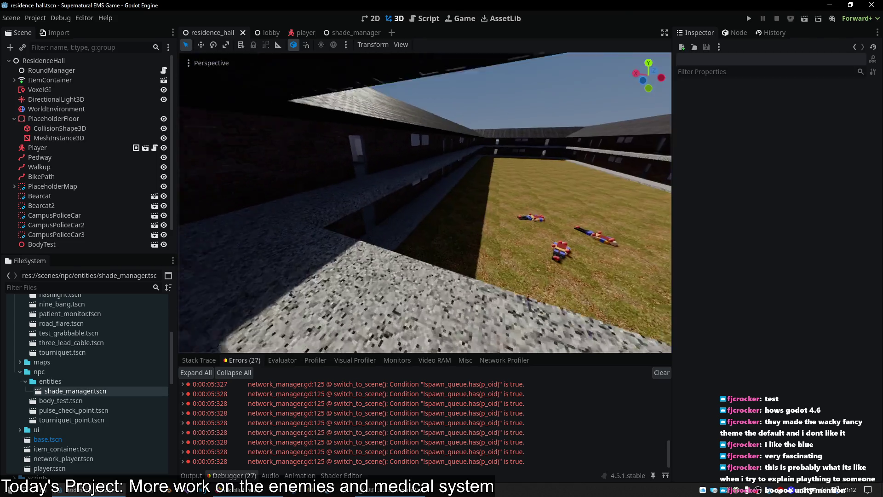
key("w")
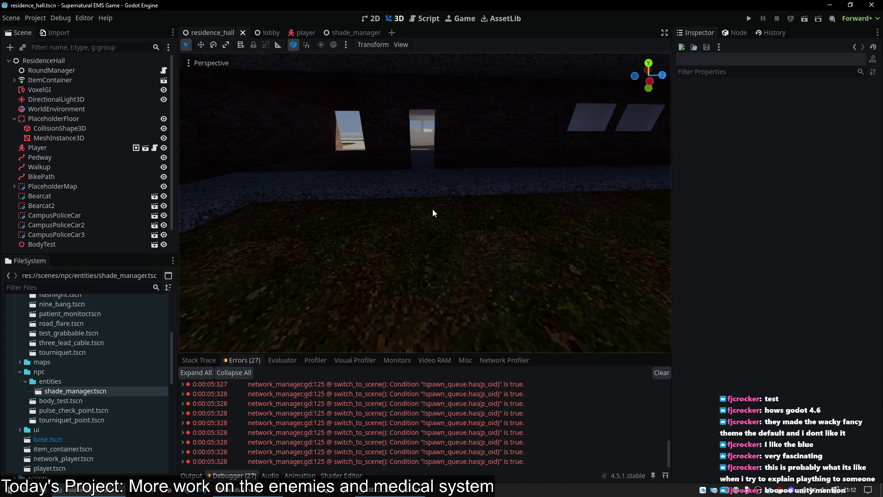
left_click(664, 376)
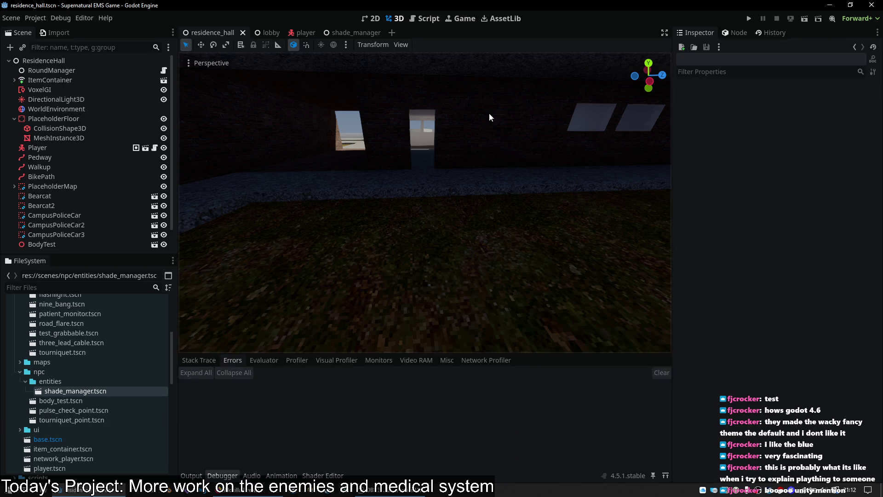
left_click(418, 22)
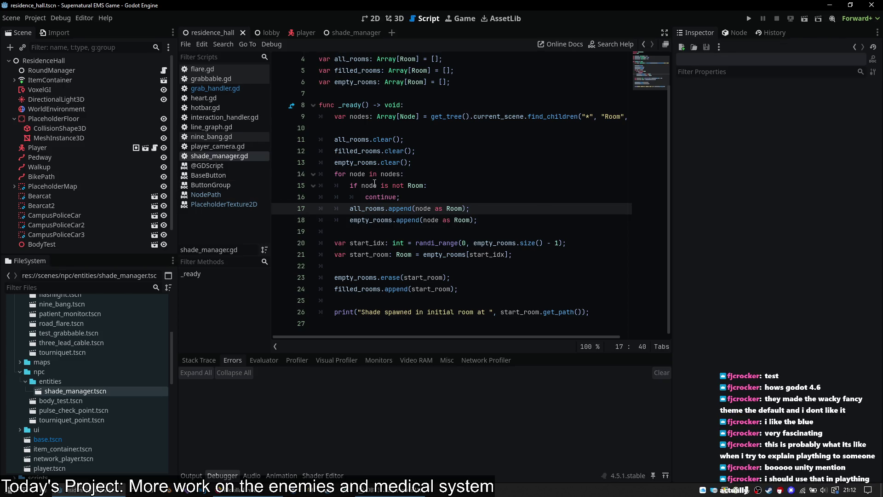
Below the print line, add a _spread_to_room() -> void stub function whose body is pass;.
mouse_move(375, 184)
left_click(602, 306)
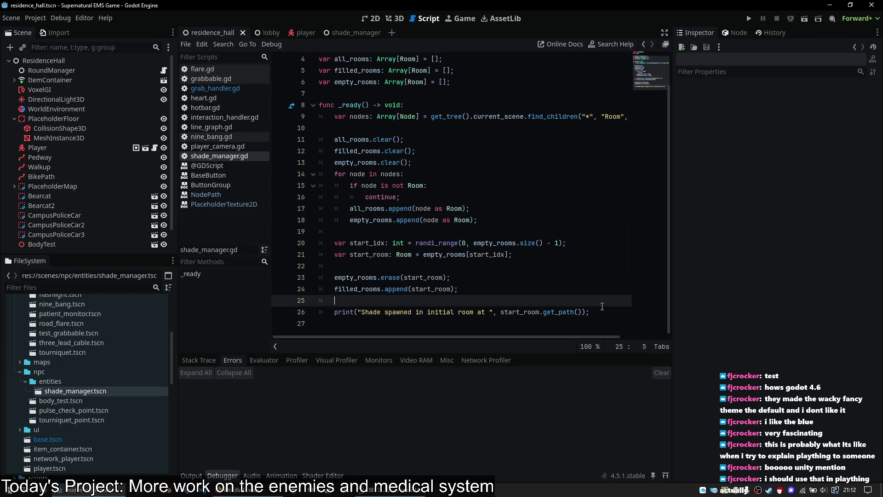
left_click(605, 312)
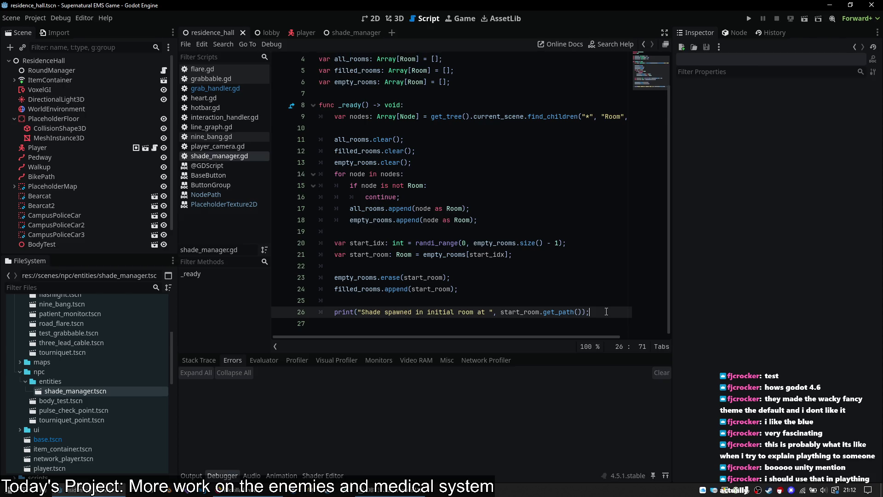
key("Down")
key("Return")
type("func _add_to_room")
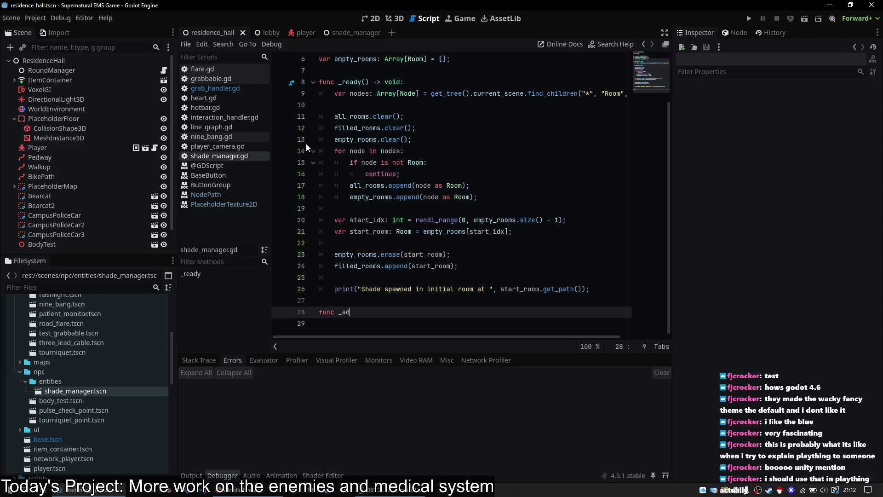
key("BackSpace")
key("BackSpace")
key("BackSpace")
type("spread_to_room() -> v")
type("oid:")
key("Return")
type("pass;")
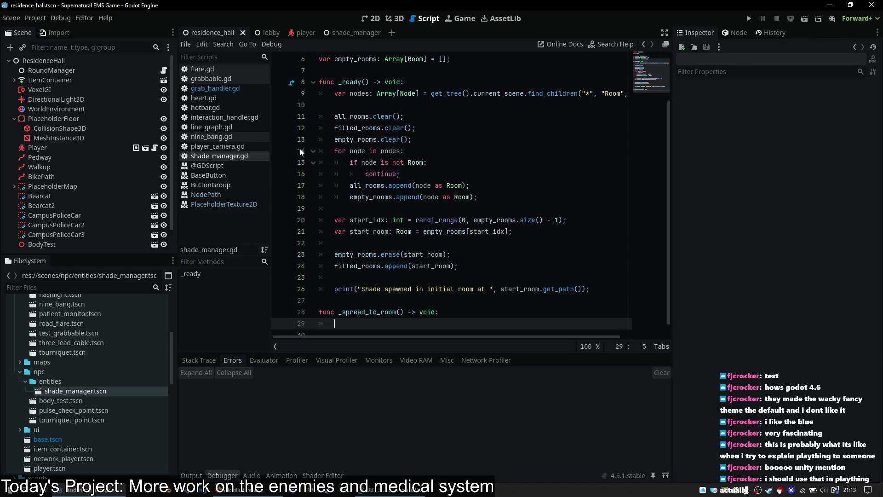
Add a _leave_room() -> void stub function with a pass; body beneath it.
key("Return")
key("Return")
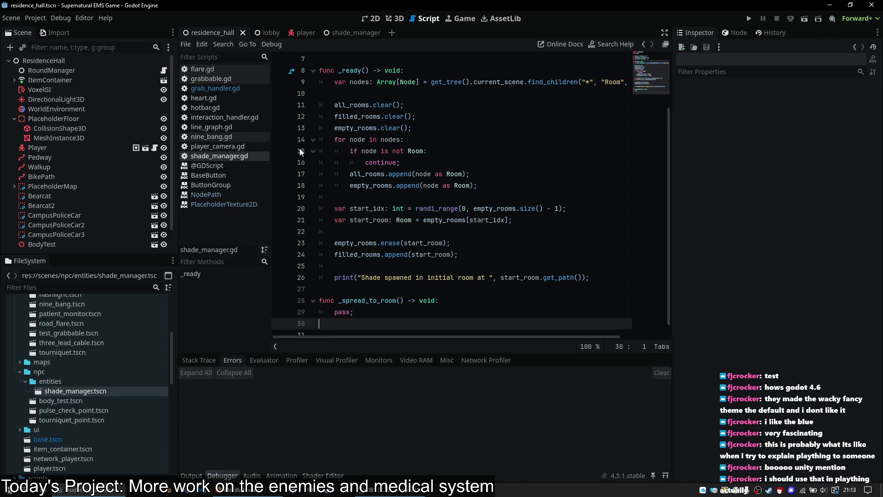
type("func _leave_room() ")
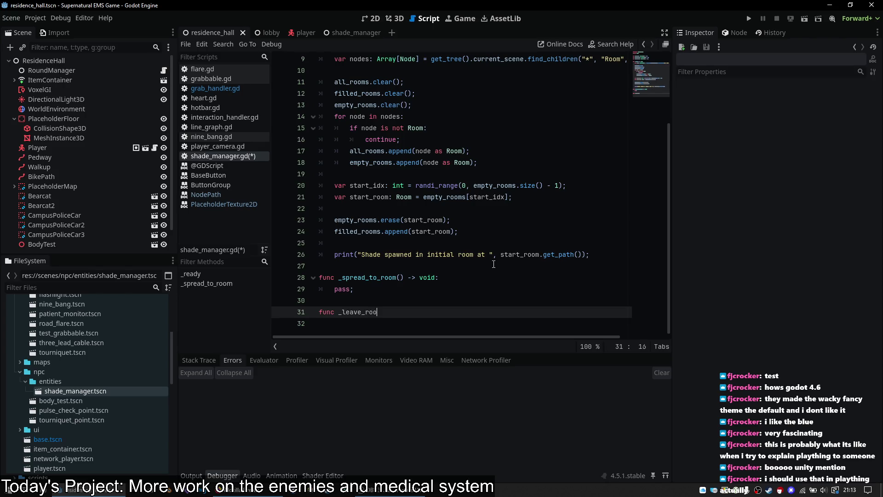
type("-> void:")
key("Return")
type("pass;")
Give both _spread_to_room and _leave_room a room: Room parameter and save the script.
left_click(401, 277)
type("room")
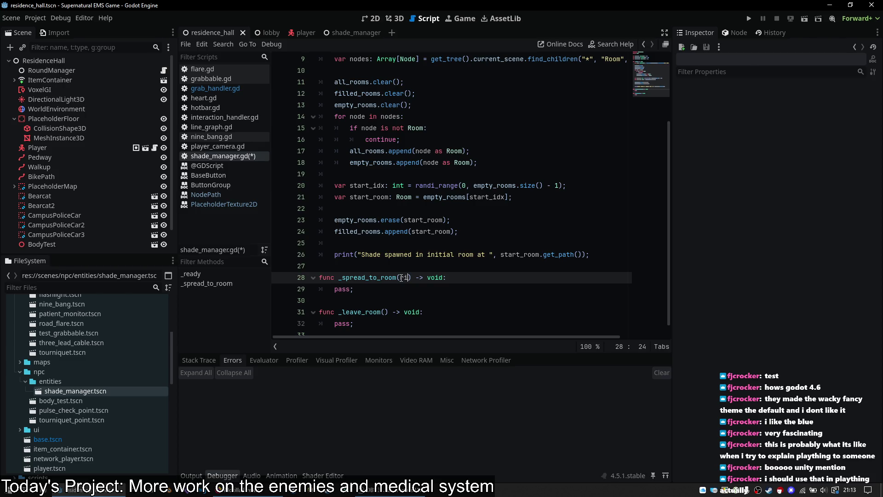
type(": Room")
left_click(387, 311)
type("room: ROom")
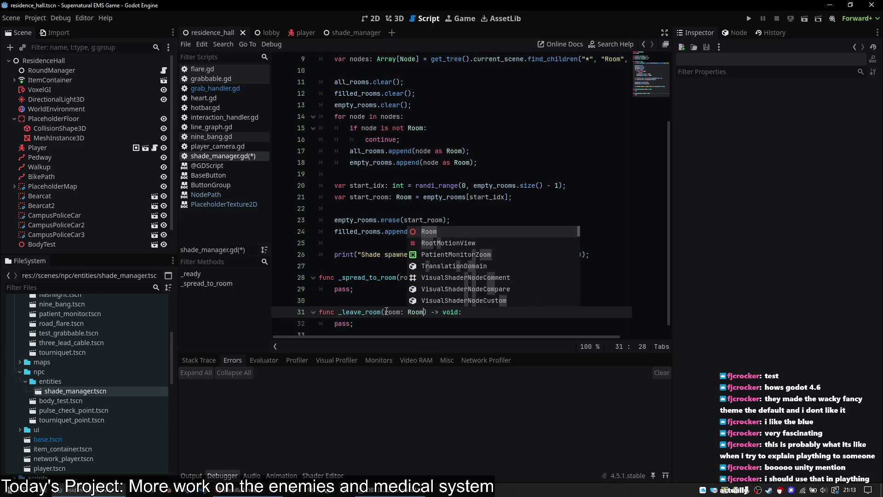
key("Return")
key("End")
key("ctrl+s")
scroll(423, 298, "up", 3)
left_click(466, 121)
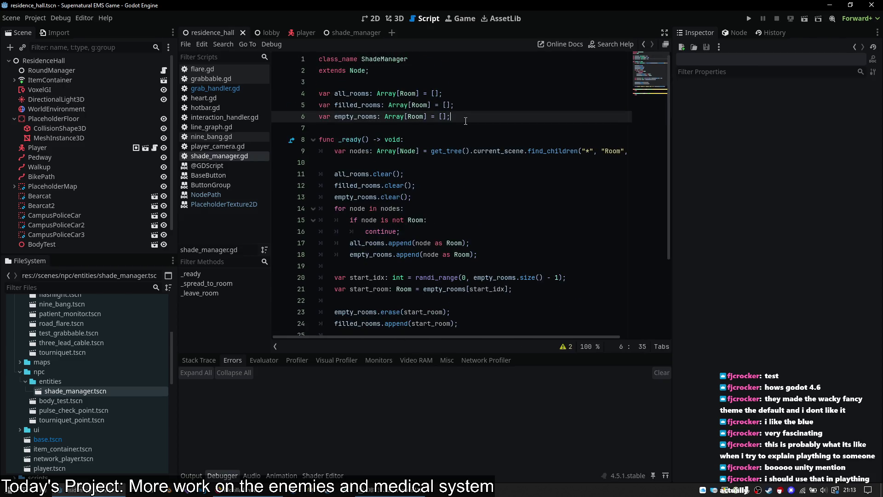
Declare var room_lights: Dictionary[Room, Light3D] = {} below the room arrays and save.
key("Return")
key("Return")
type("var ")
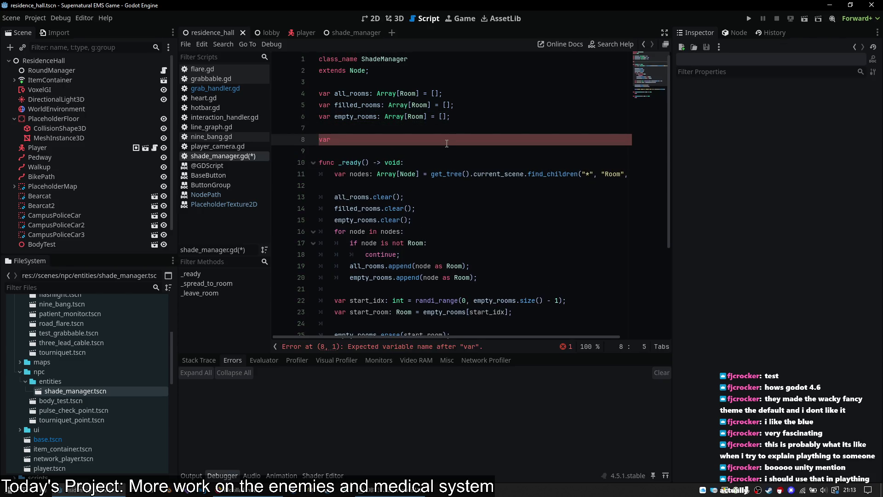
type("room_lights: ")
type("Diciona")
key("Return")
type("[Room, Light3D];")
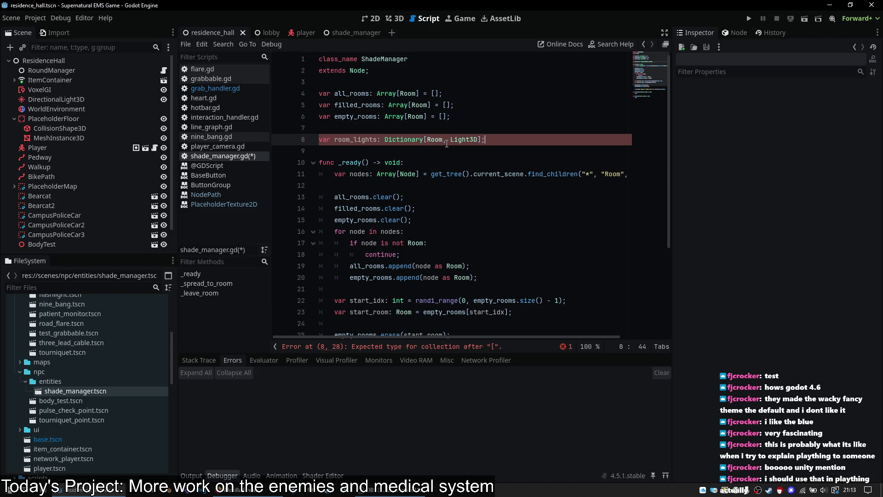
key("Left")
type("= {}")
key("ctrl+s")
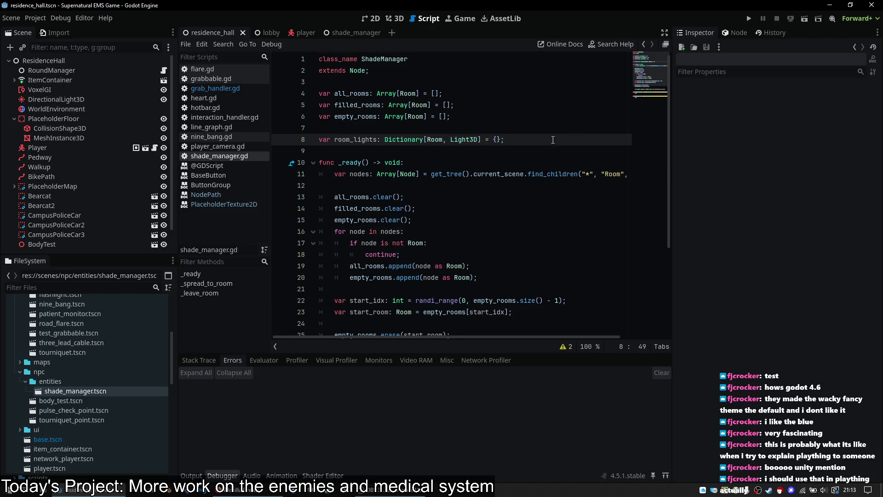
Delete the placeholder pass; from _spread_to_room, leaving its body empty.
scroll(453, 186, "down", 4)
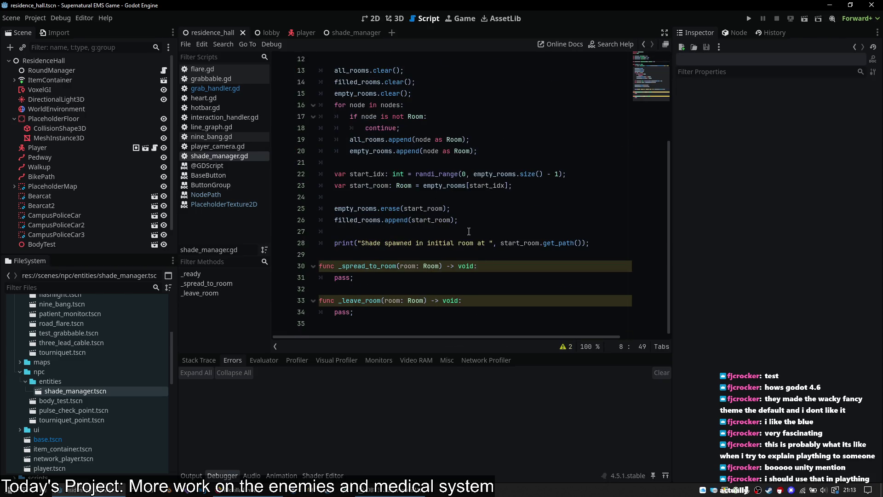
left_click(356, 278)
scroll(447, 292, "up", 4)
scroll(447, 293, "down", 4)
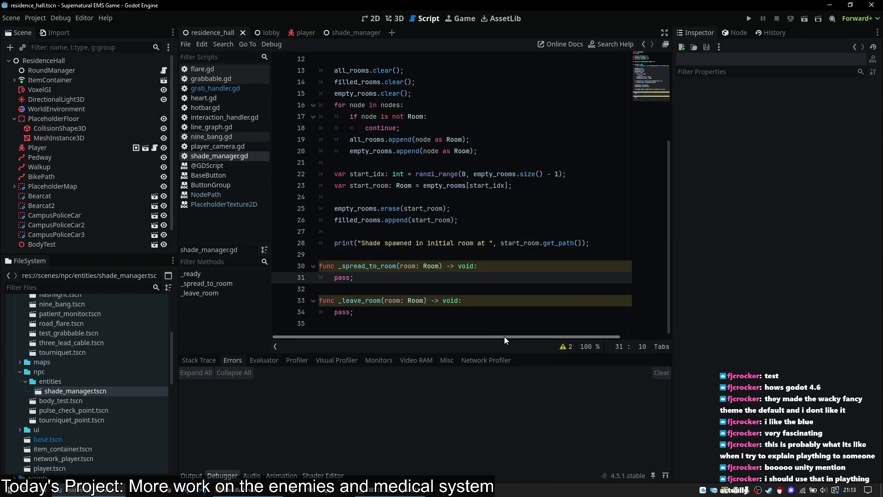
key("shift+Home")
key("BackSpace")
type("k")
key("BackSpace")
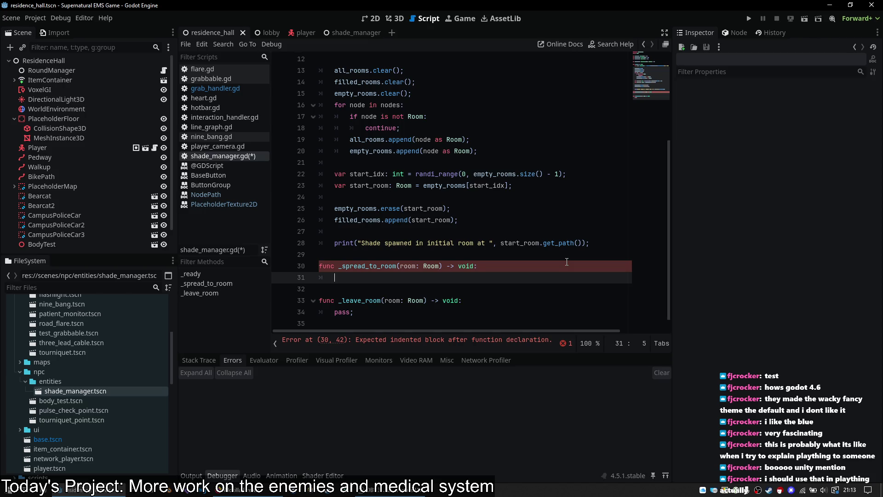
key("alt+Tab")
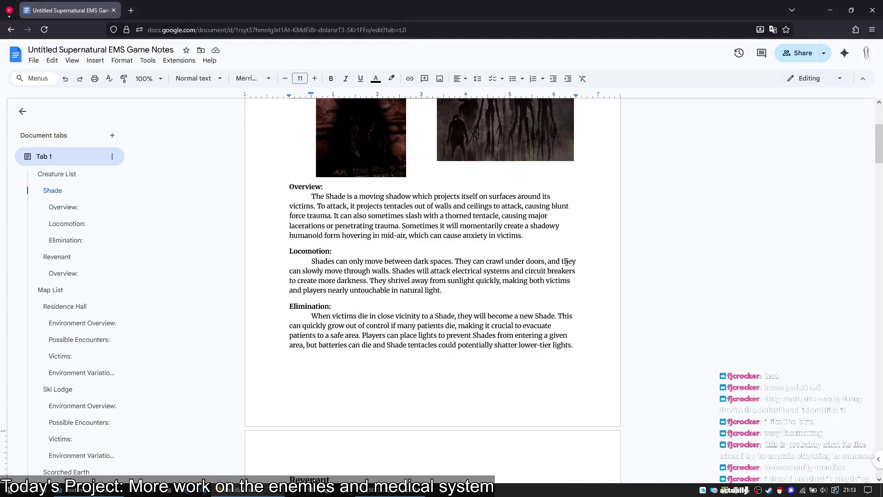
In a new browser tab, search docs.godotengine.org for 'light3d', open the Light3D reference, then return to Godot.
key("ctrl+t")
type("docs.g")
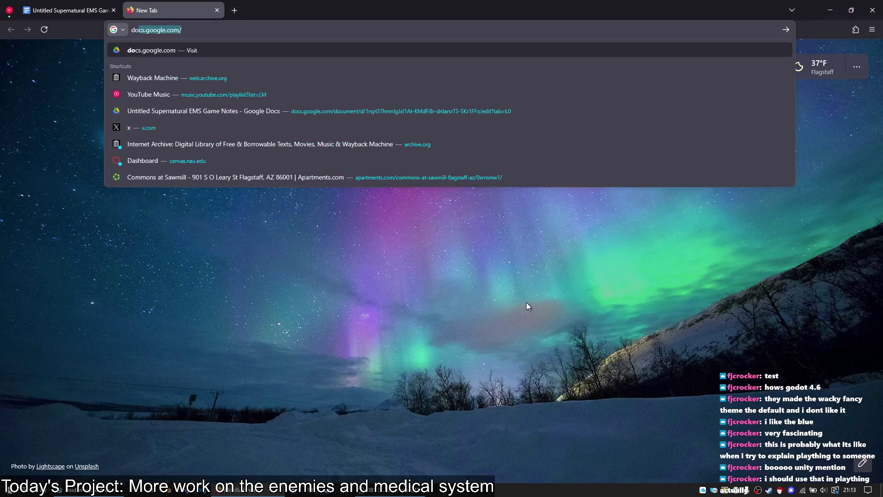
key("BackSpace")
type("o")
key("Return")
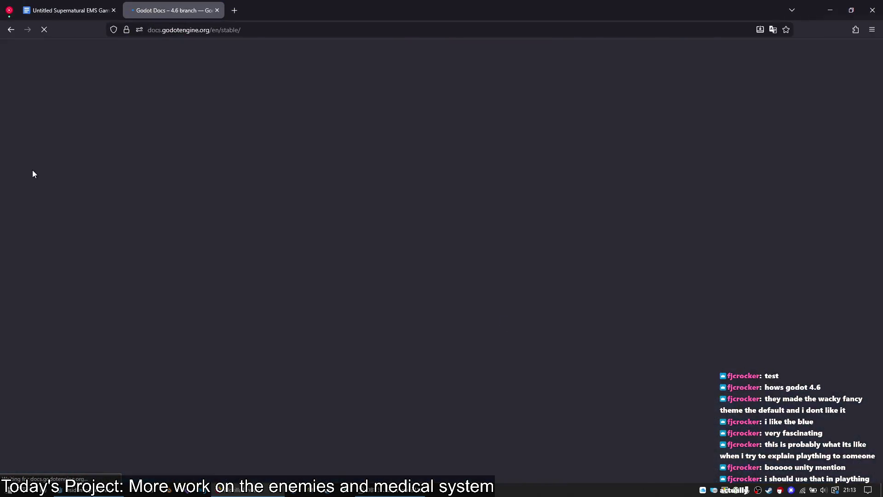
left_click(220, 87)
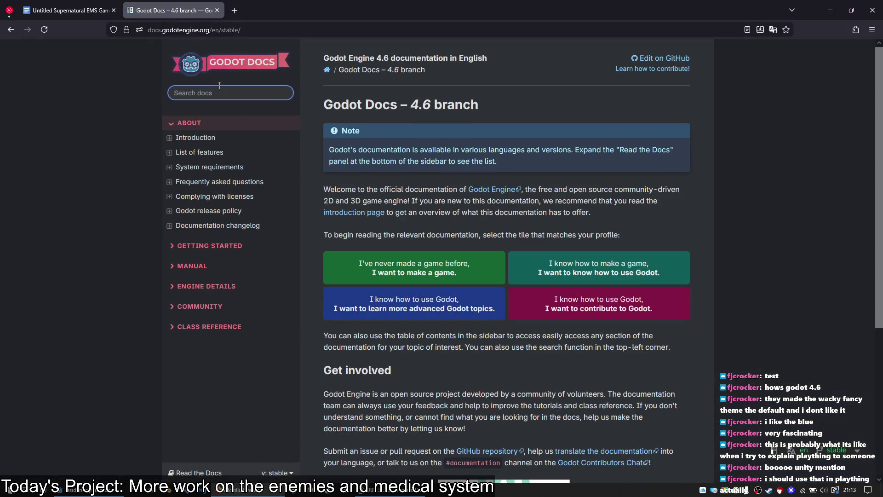
type("light3d")
key("Return")
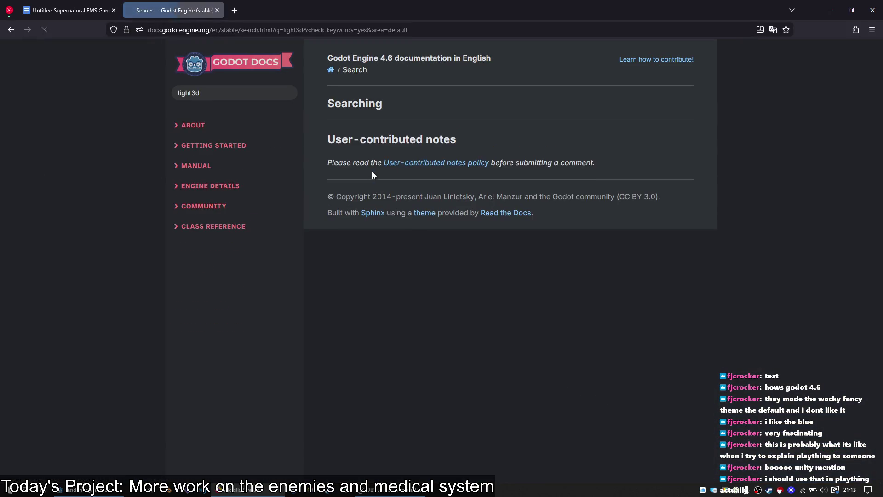
left_click(371, 134)
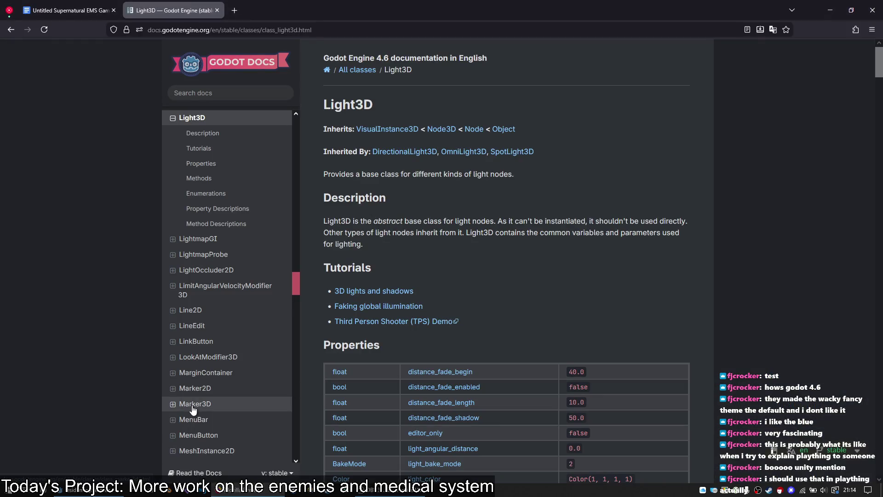
left_click(82, 491)
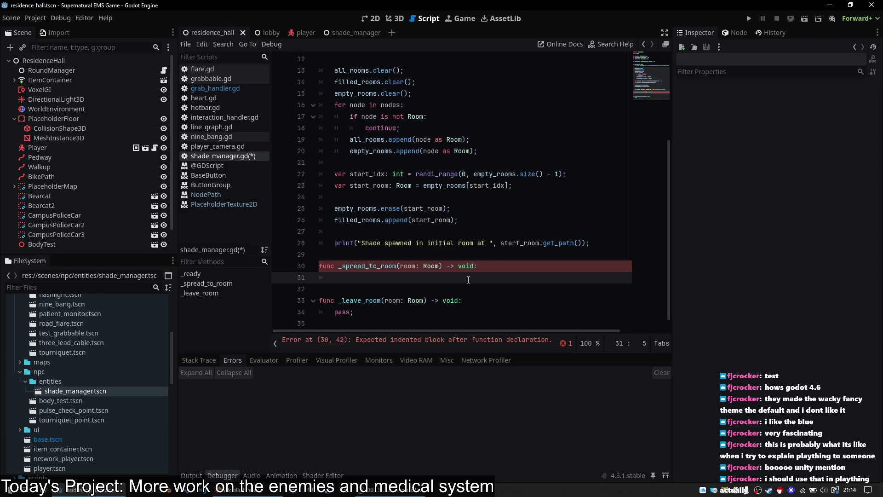
Change room_lights' value type from Light3D to OmniLight3D and save the script.
scroll(472, 280, "up", 4)
double_click(463, 139)
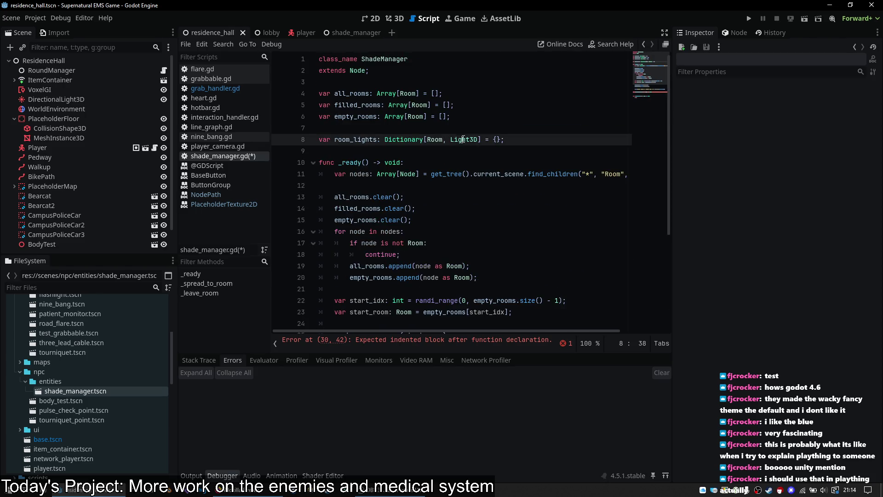
type("Omn")
key("Return")
key("End")
key("ctrl+s")
In _spread_to_room, write var light: OmniLight3D = OmniLight3D.new();.
scroll(463, 140, "down", 3)
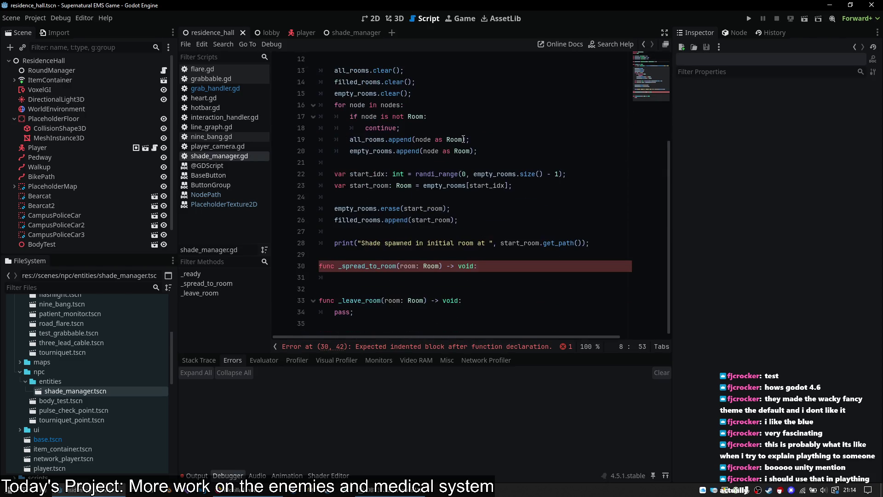
left_click(412, 279)
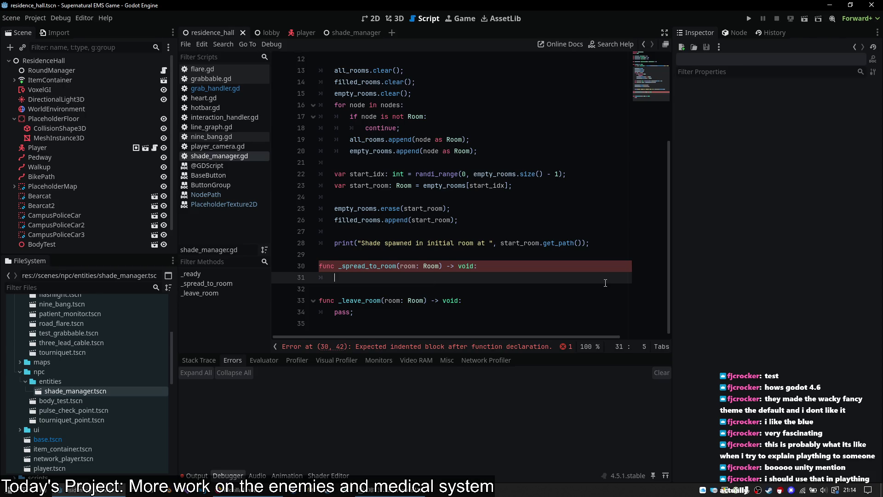
type("var light: O")
type("mniLight3D = ")
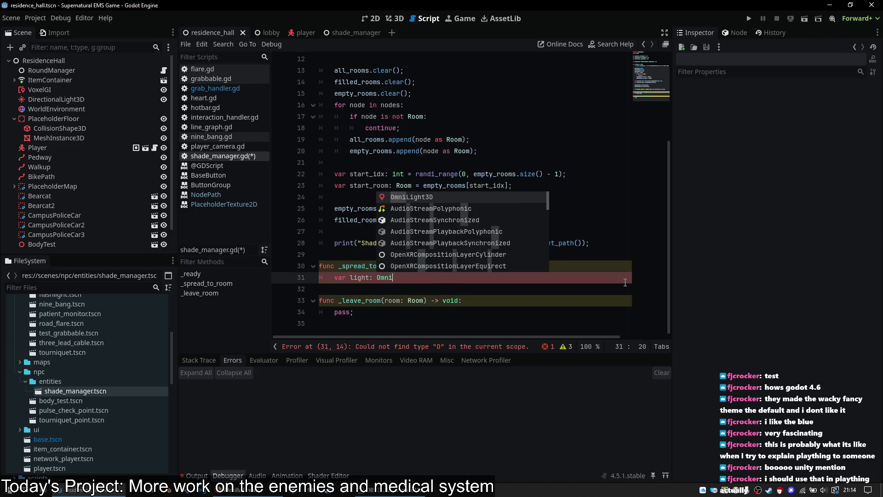
type("OmniLight3D.")
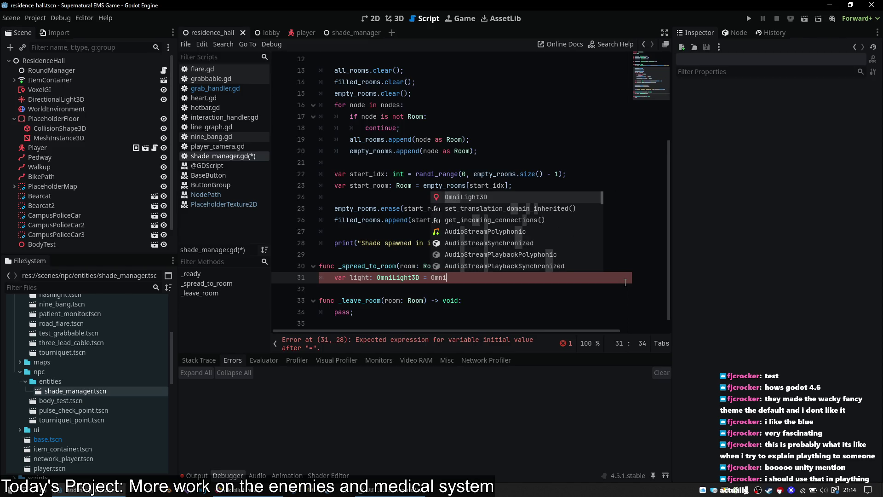
type("new(")
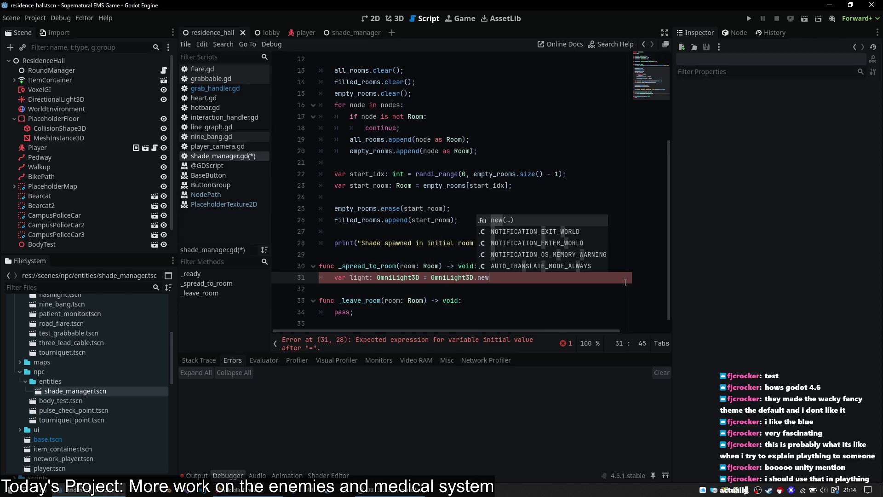
left_click(481, 277)
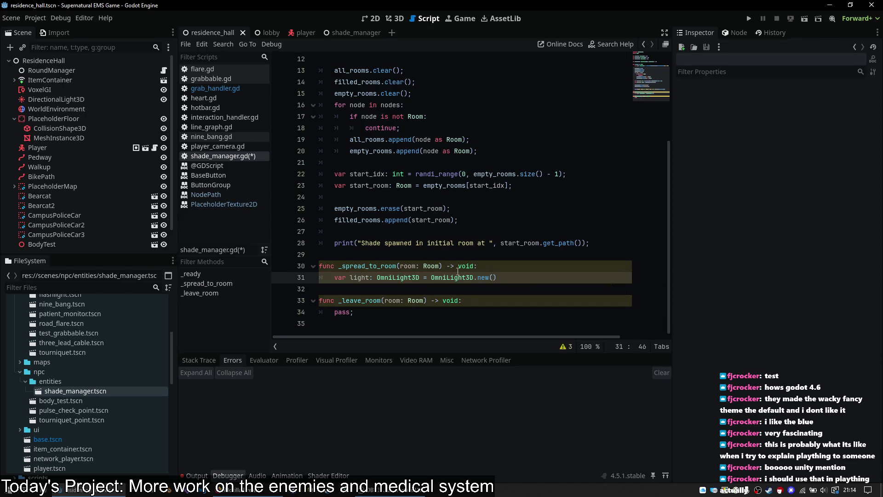
key("End")
type(";")
Look at the OmniLight3D class help, then scroll through the Light3D docs in the browser.
left_click(478, 279, "ctrl")
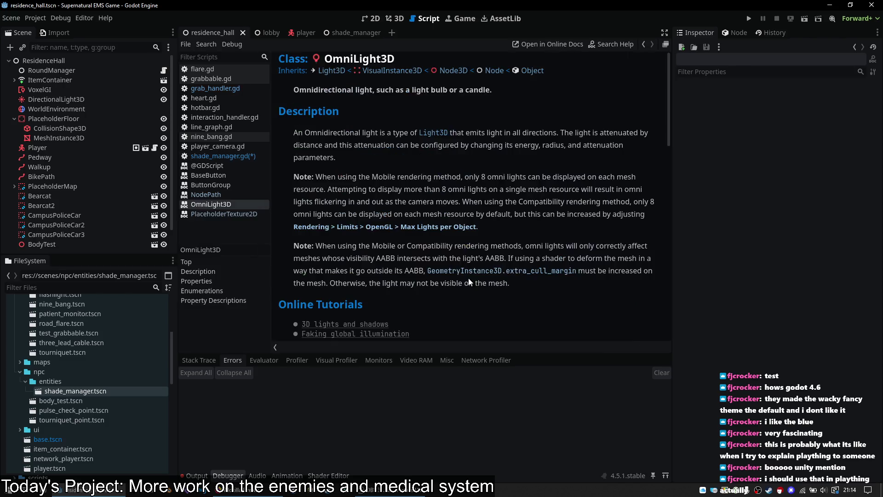
scroll(476, 185, "down", 10)
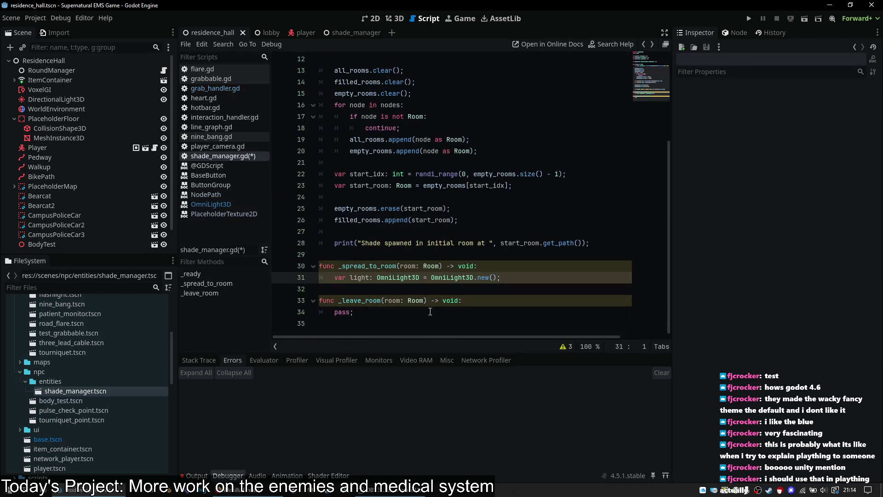
left_click(248, 490)
scroll(554, 234, "down", 8)
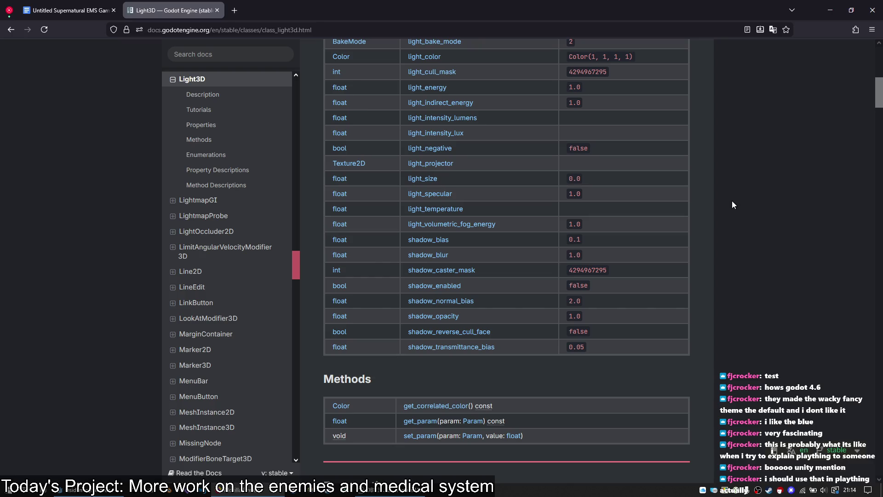
Scroll the Light3D docs to the Methods table and jump to the Param enum constants.
scroll(732, 201, "up", 10)
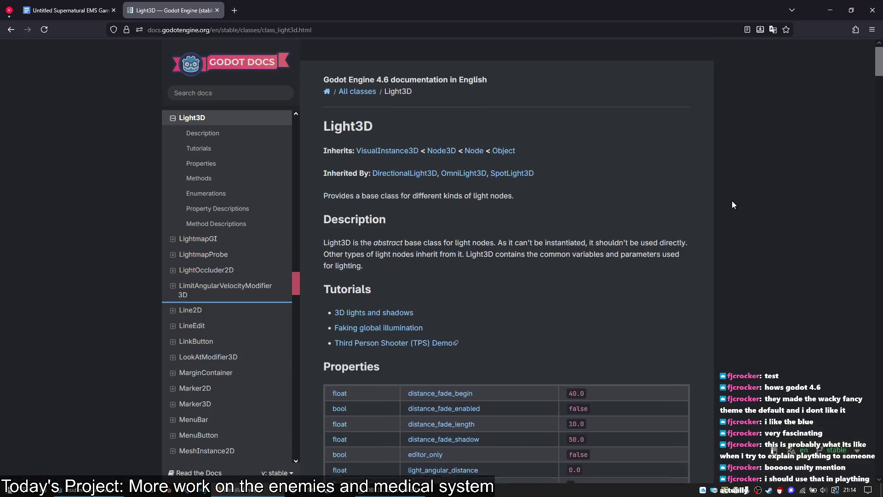
scroll(732, 205, "down", 5)
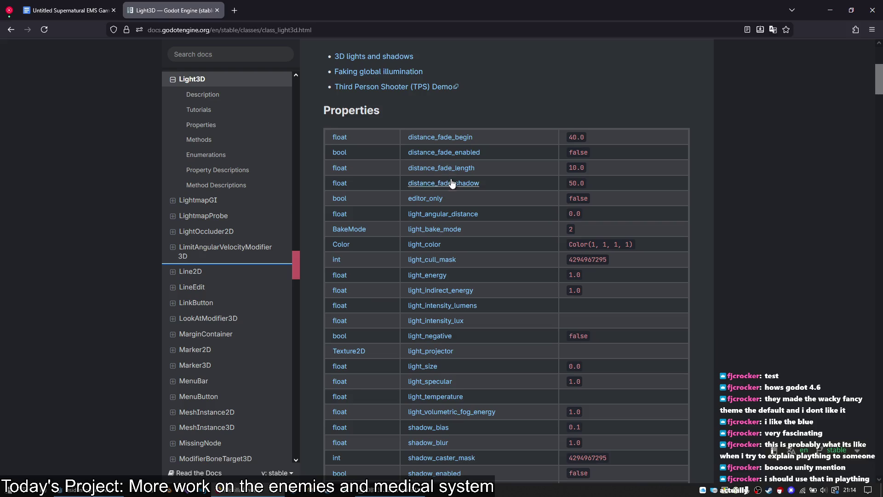
scroll(450, 186, "down", 7)
left_click(465, 288)
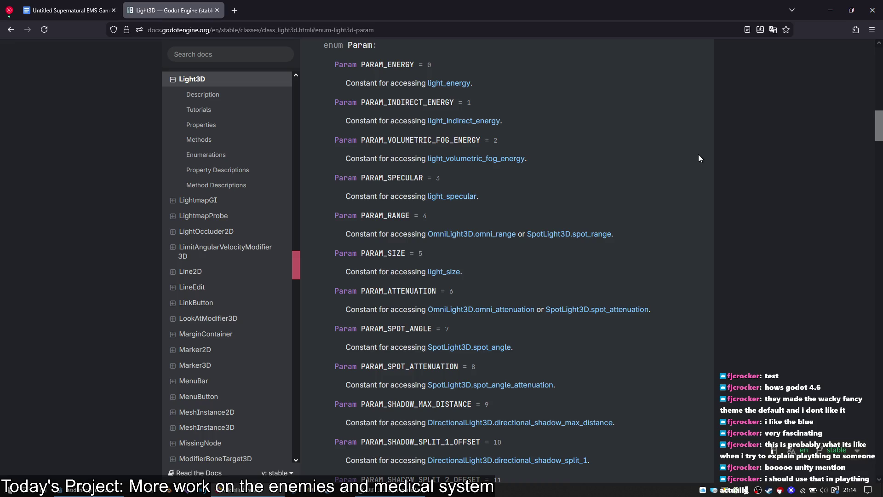
Look up light_energy in the Light3D docs properties table, then return to shade_manager.gd.
scroll(700, 152, "up", 15)
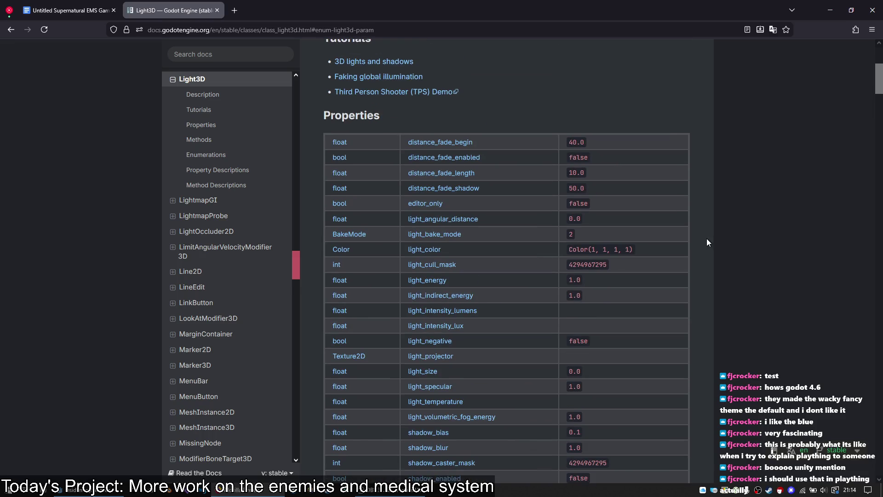
scroll(709, 276, "down", 2)
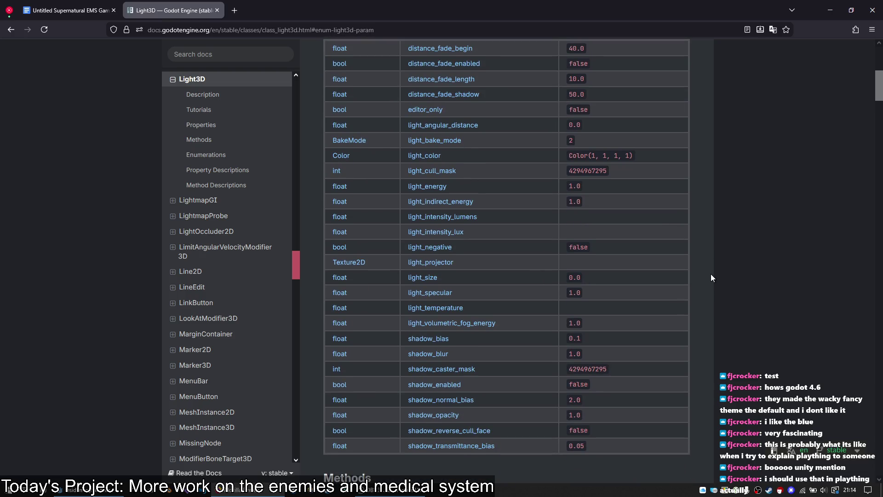
scroll(710, 278, "up", 1)
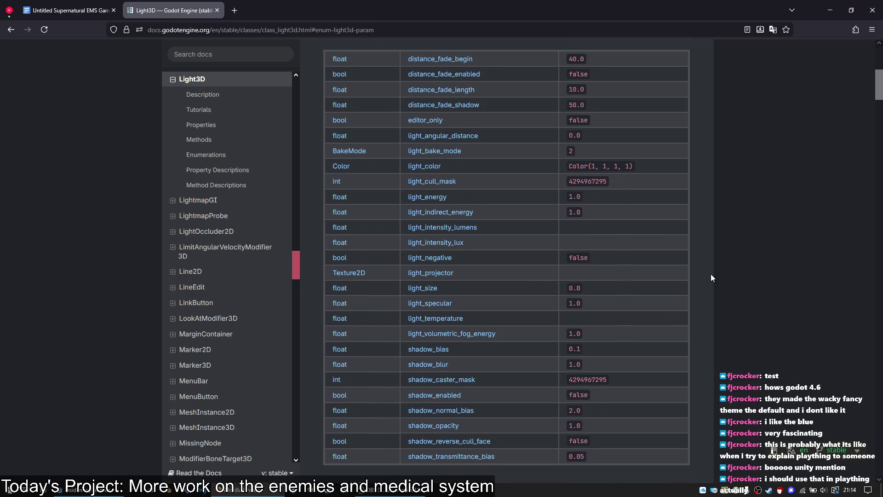
left_click(416, 235)
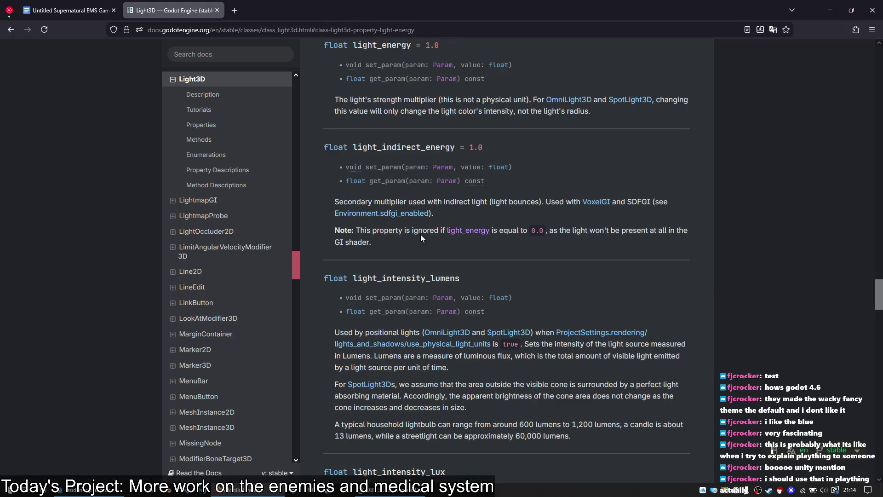
key("alt+Left")
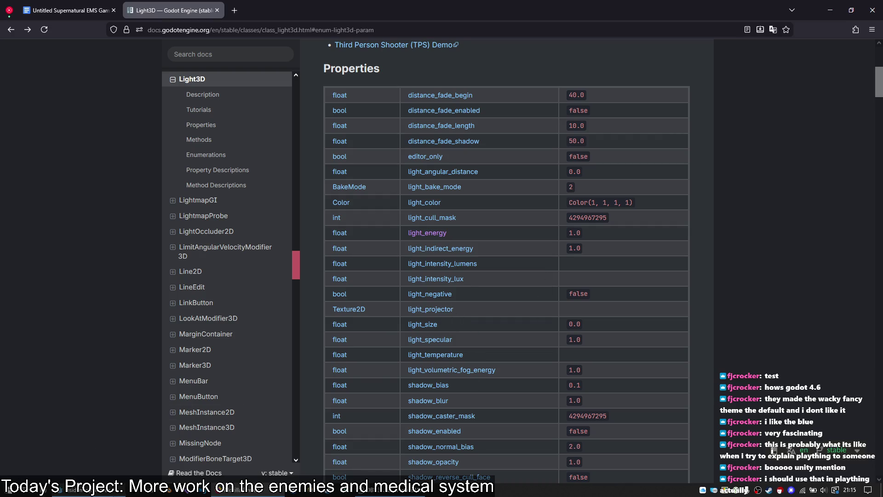
key("alt+Tab")
left_click(505, 282)
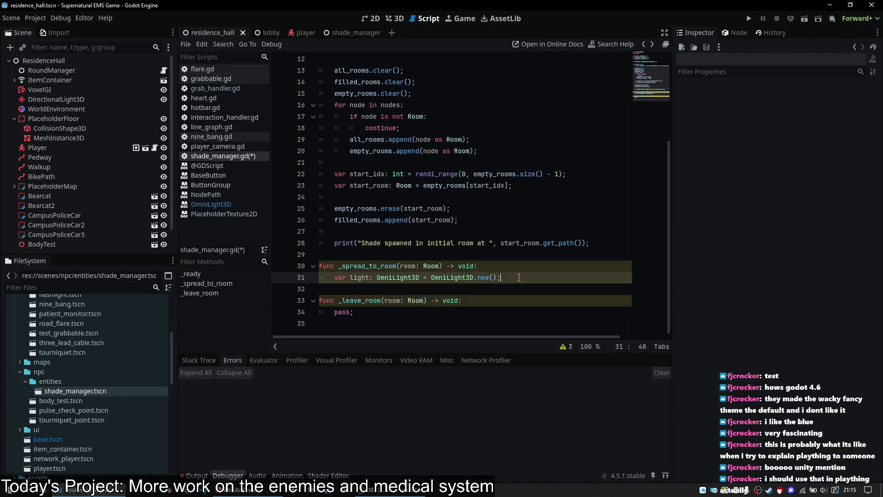
Make the new light negative and shadow-casting with light_negative and shadow_enabled set to true.
key("Return")
type("light.light_negative = tru")
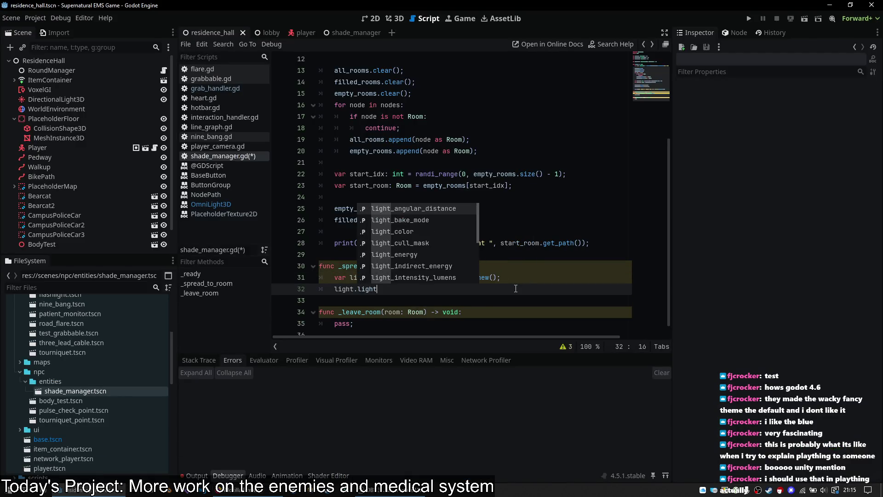
type("e")
key("Return")
type("light.light_c")
key("alt+Tab")
scroll(589, 296, "down", 5)
scroll(589, 297, "up", 5)
key("alt+Tab")
key("BackSpace")
key("BackSpace")
key("BackSpace")
key("BackSpace")
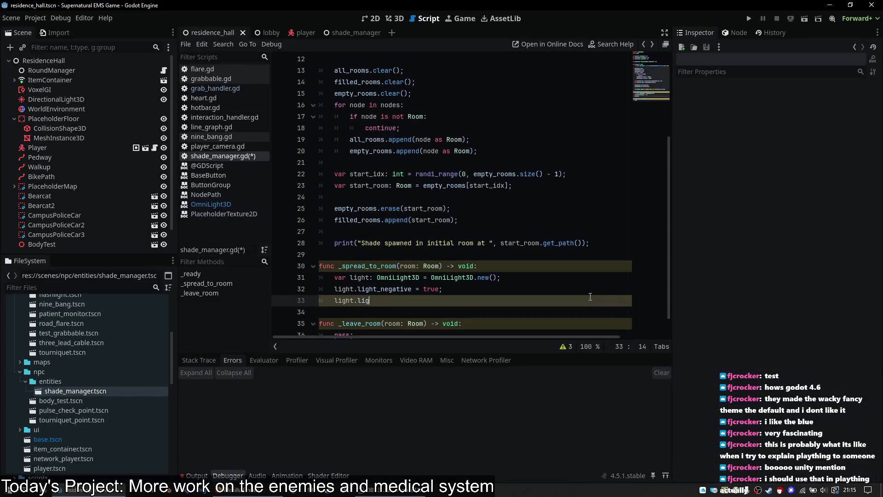
type("shadow_enab")
key("Return")
type("= true;")
Set the light's omni_range to 16 and light_energy to 2, then add_child(light).
key("Return")
type("light.")
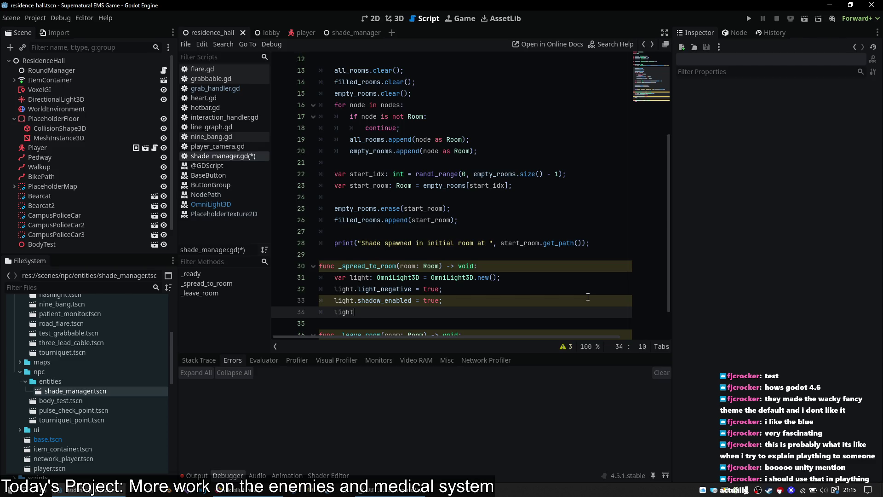
type("omni_range = ")
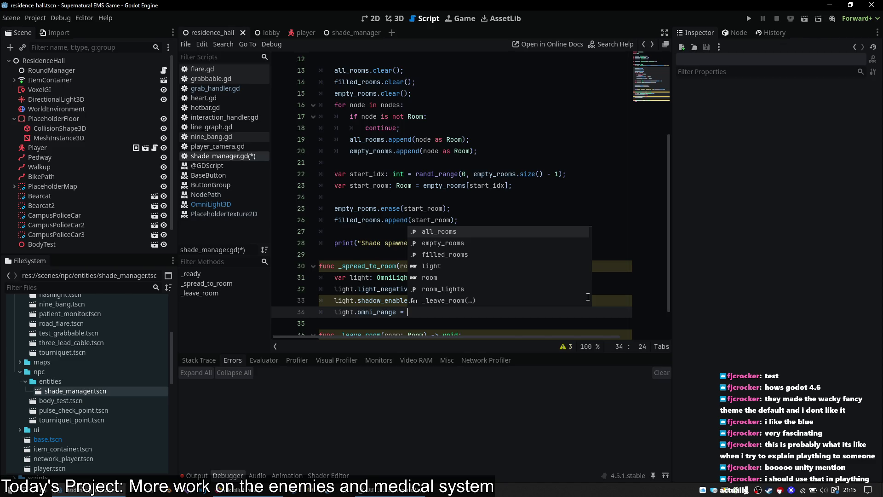
type("16;")
key("Return")
type("light.light_energy")
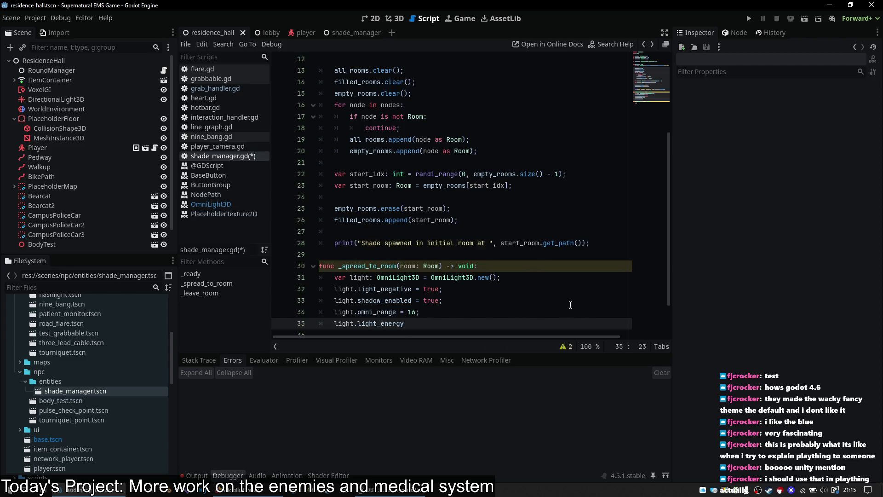
type(" = ")
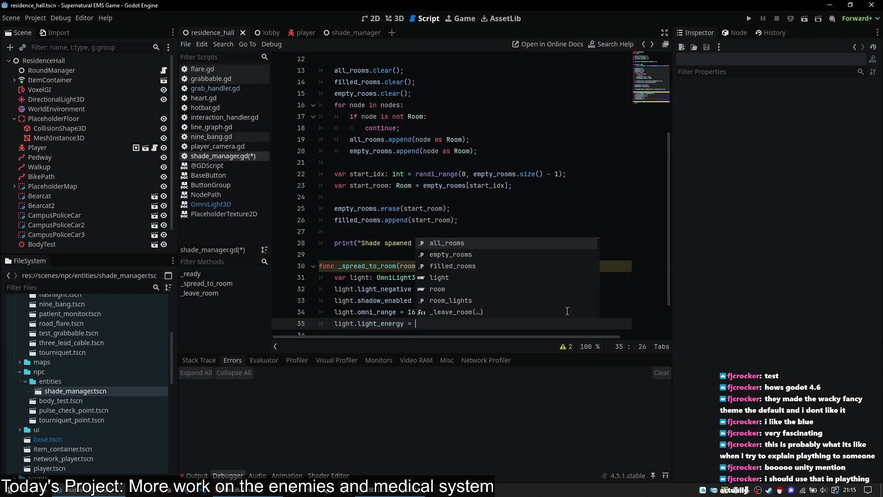
type("2;")
key("Return")
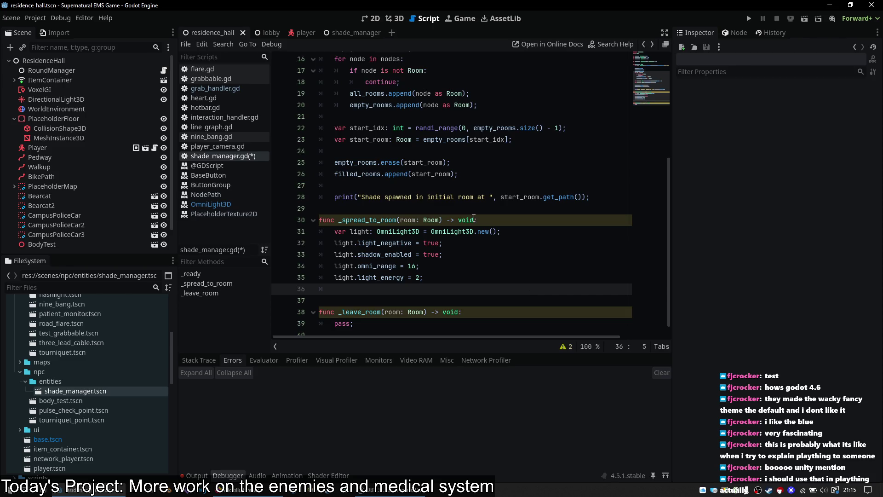
type("add_child(ligh")
type("t)l;")
key("BackSpace")
key("BackSpace")
type(";")
scroll(562, 259, "down", 1)
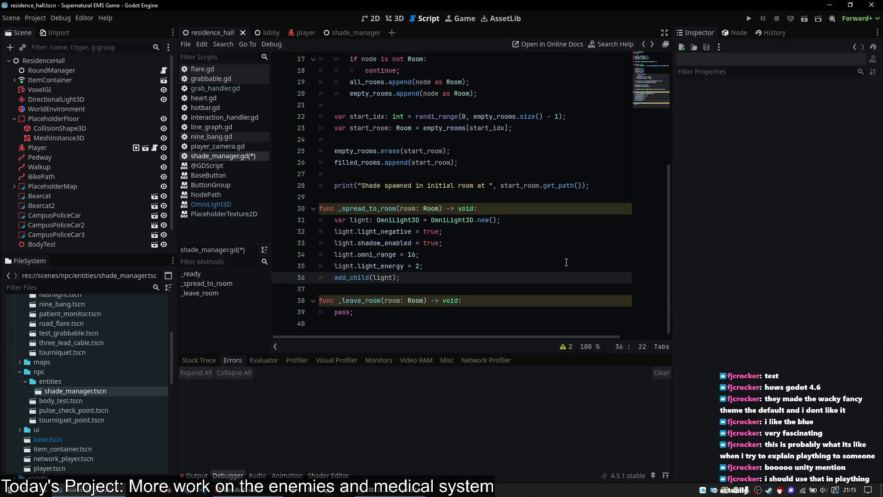
key("Return")
Store the light with room_lights[room] = light; and save.
scroll(566, 262, "up", 5)
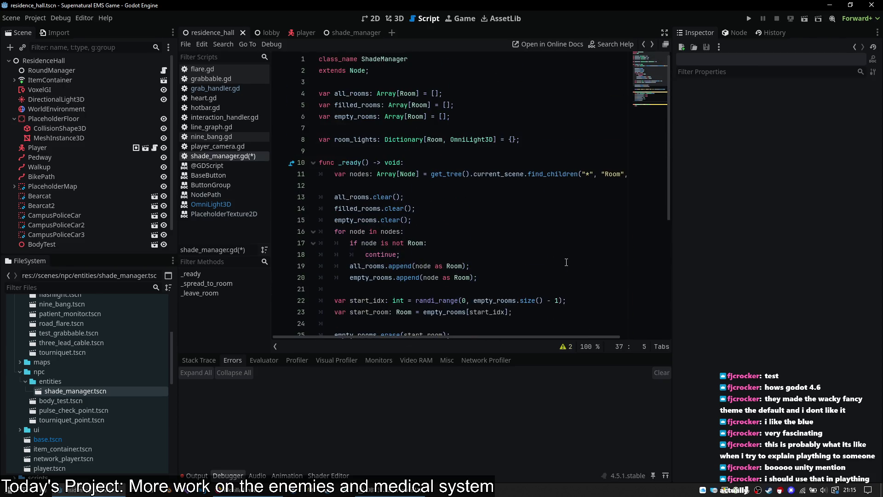
type("room_lights[")
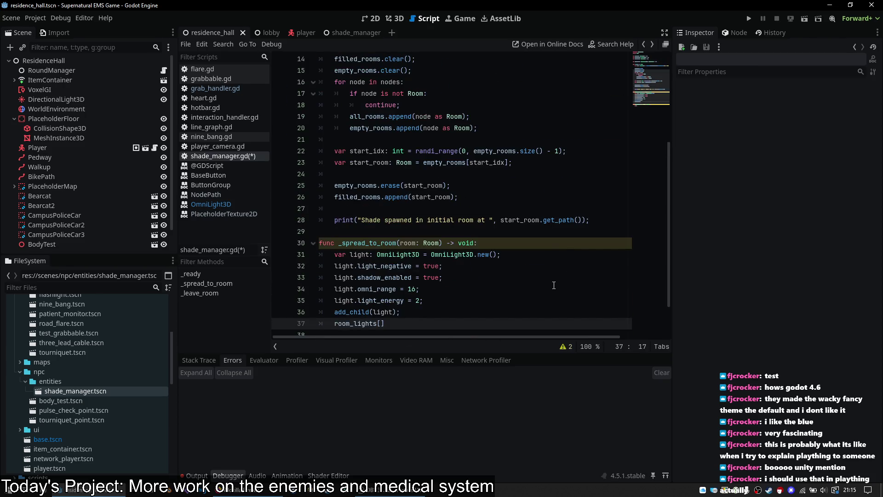
type("room] = light;")
key("ctrl+s")
Add blank lines around the add_child call and change it to add_child(light, true).
scroll(540, 285, "down", 2)
left_click(474, 254)
key("Return")
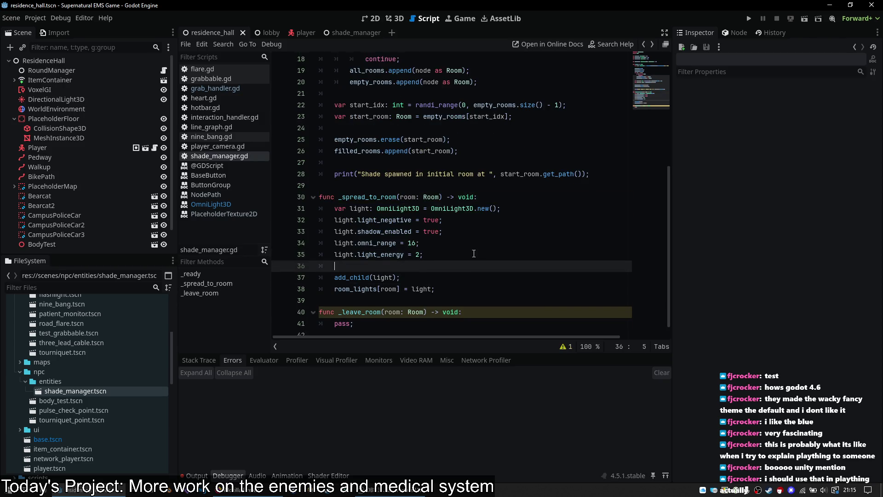
left_click(441, 289)
left_click(434, 271)
key("Down")
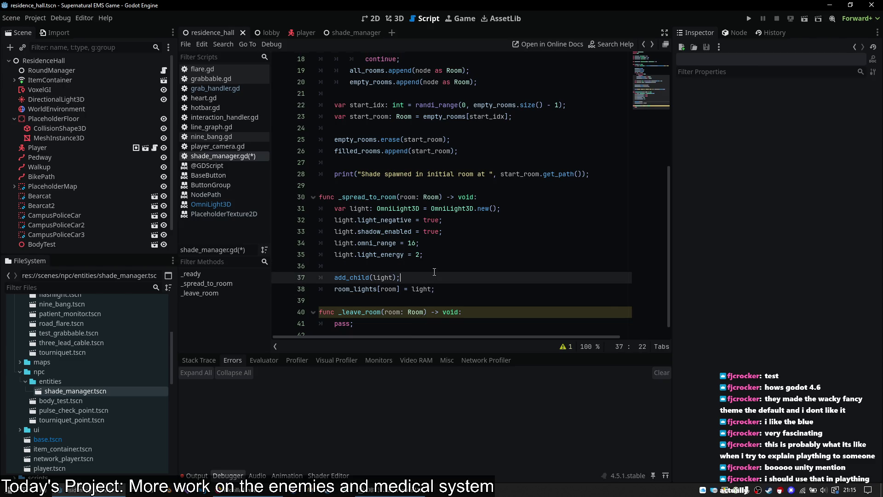
key("End")
key("Return")
key("Up")
type(", ")
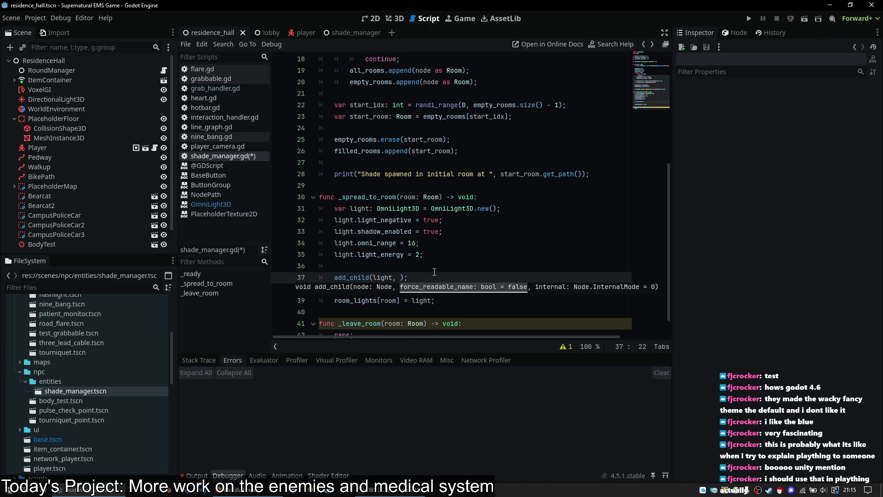
type("true")
key("End")
Expand and collapse ItemContainer in the scene tree, then return to the print statement on line 28.
scroll(435, 111, "up", 6)
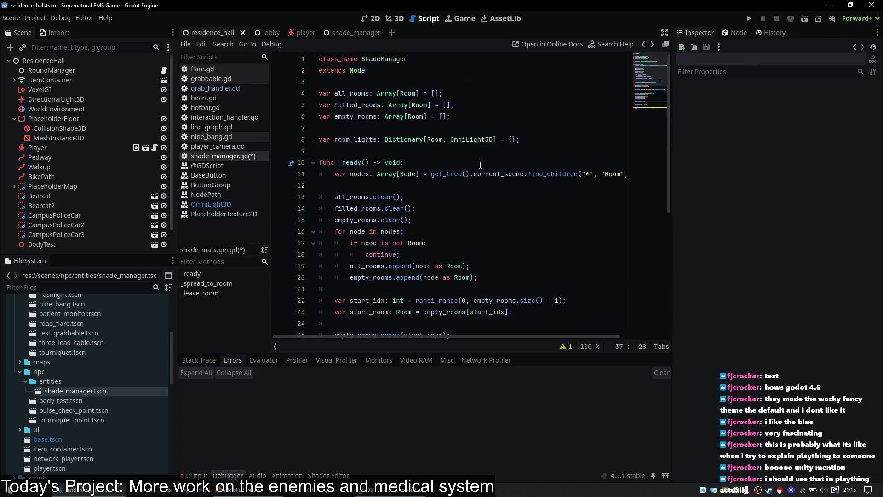
left_click(13, 79)
left_click(13, 79)
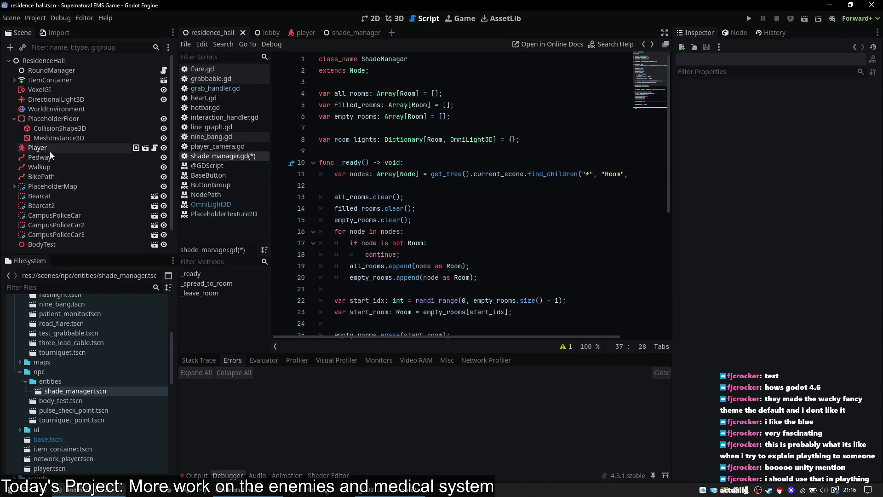
scroll(479, 191, "down", 6)
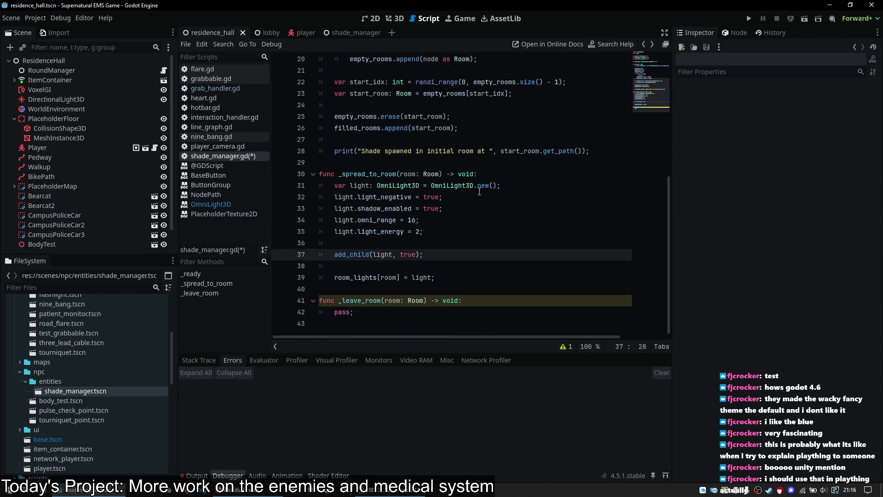
scroll(460, 197, "up", 6)
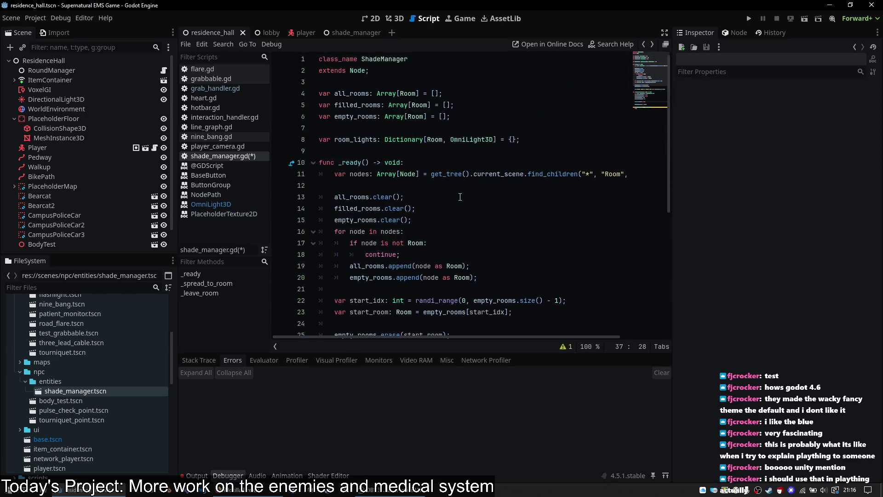
scroll(533, 156, "down", 6)
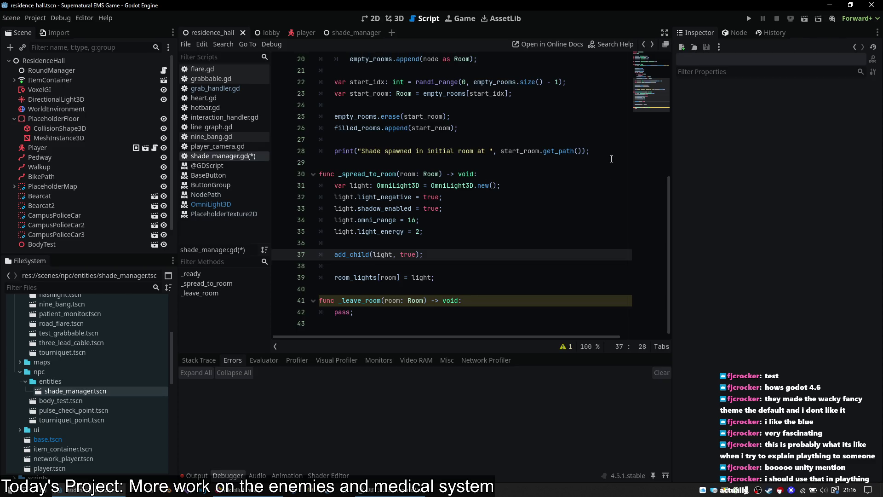
left_click(612, 156)
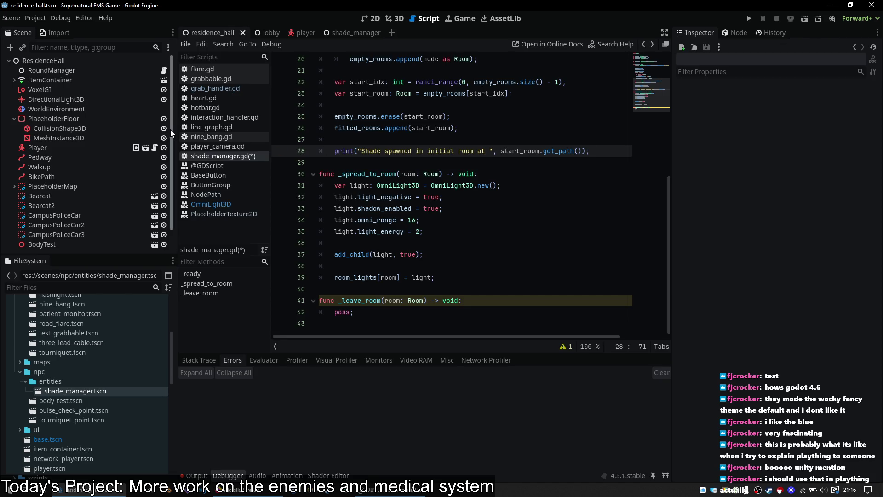
Open shade_manager.tscn and add a MultiplayerSpawner child under the ShadeManager node.
double_click(91, 391)
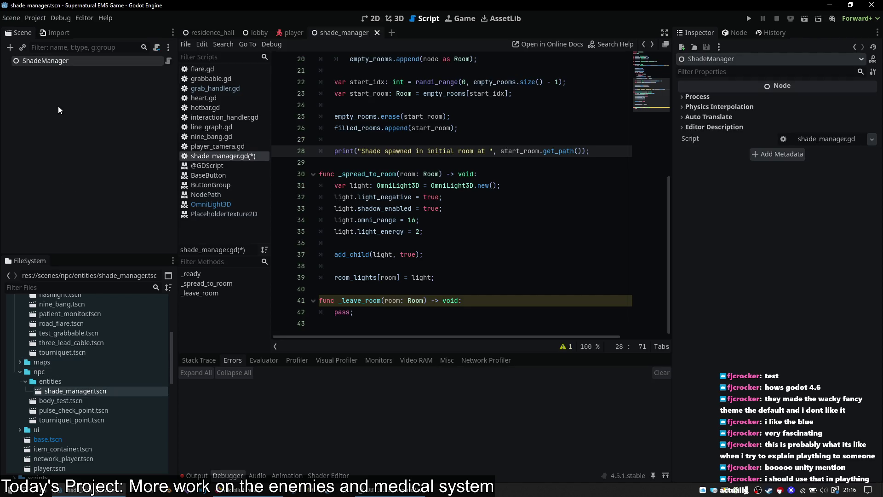
right_click(64, 62)
left_click(110, 79)
type("mult")
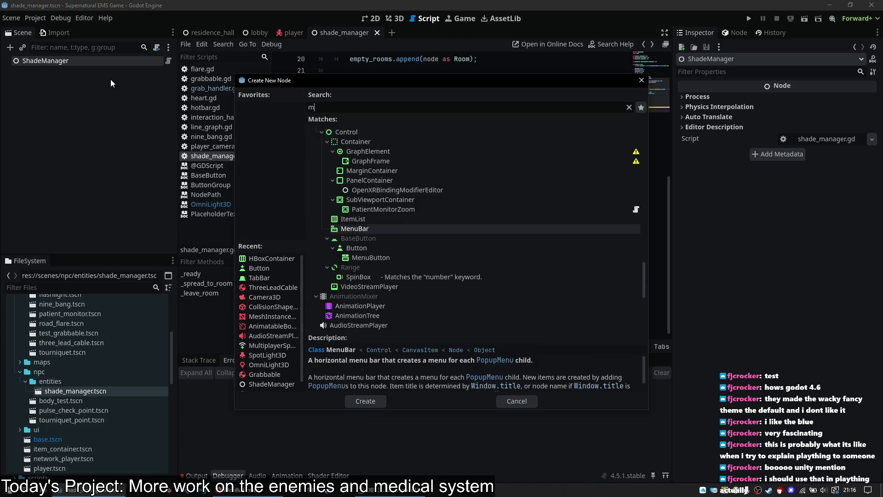
type("ipla")
key("Return")
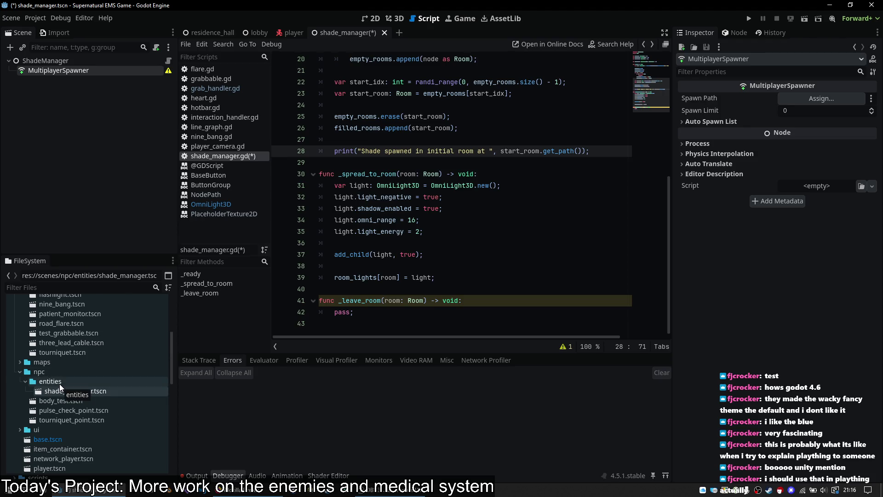
scroll(59, 383, "up", 5)
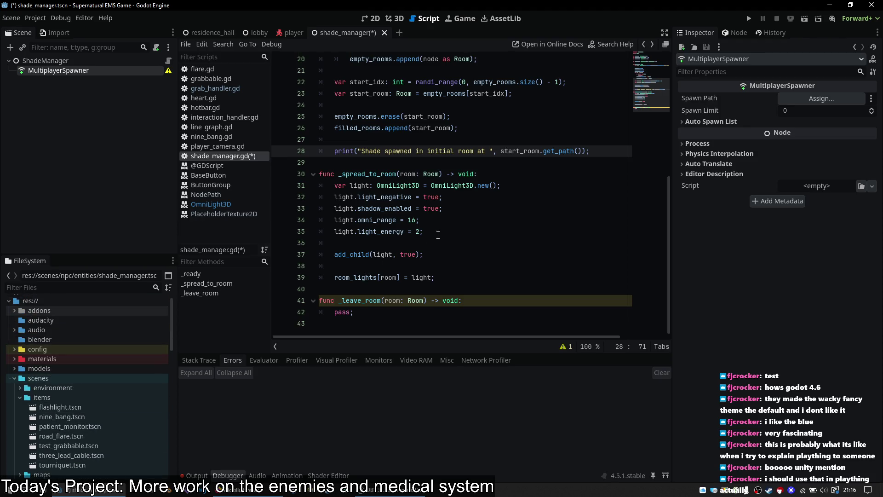
Delete the light setup lines from _spread_to_room.
left_click_drag(457, 253, 526, 179)
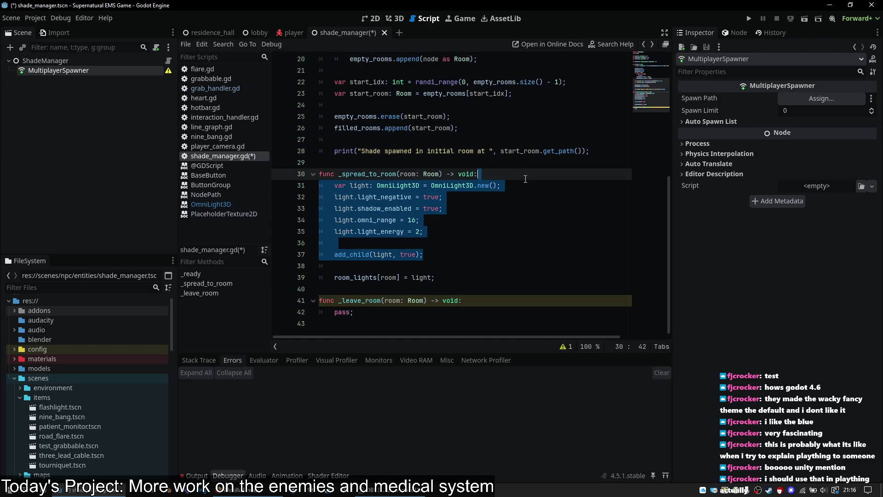
key("Return")
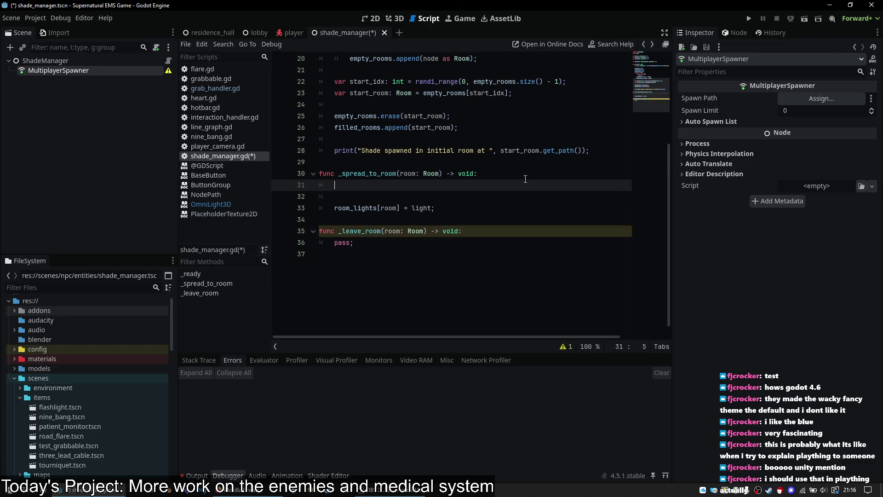
scroll(525, 179, "up", 6)
Declare light_scene: PackedScene preloading res://scenes/npc/shade_light.tscn below room_lights, and save.
left_click(538, 142)
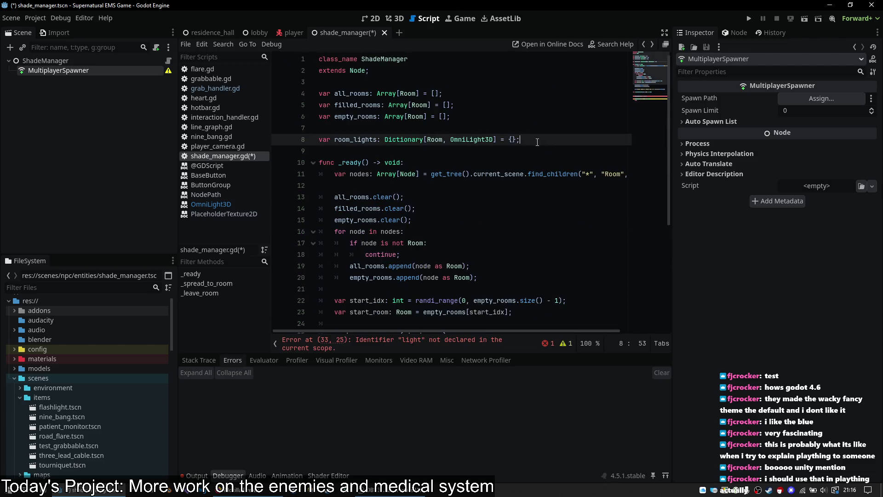
key("Return")
key("Return")
type("var ")
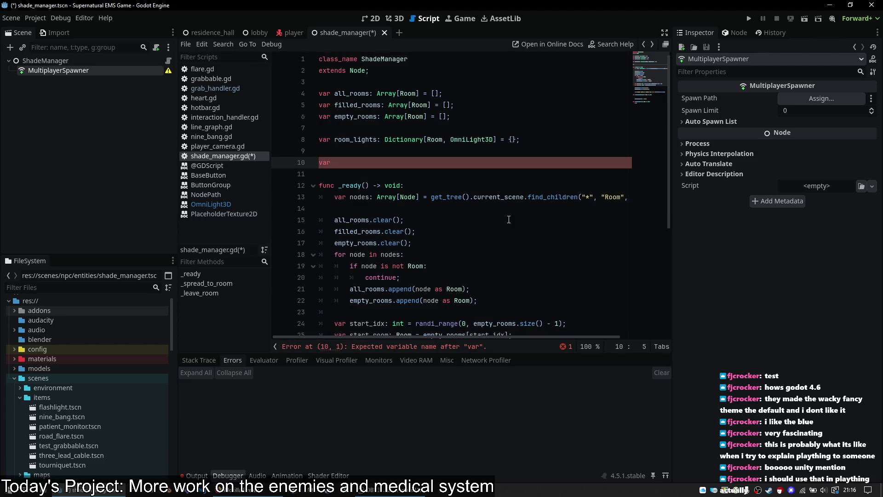
type("ligth")
key("BackSpace")
key("BackSpace")
type("ht_scene: ")
type("PackedScene = pre")
type("load(\"res")
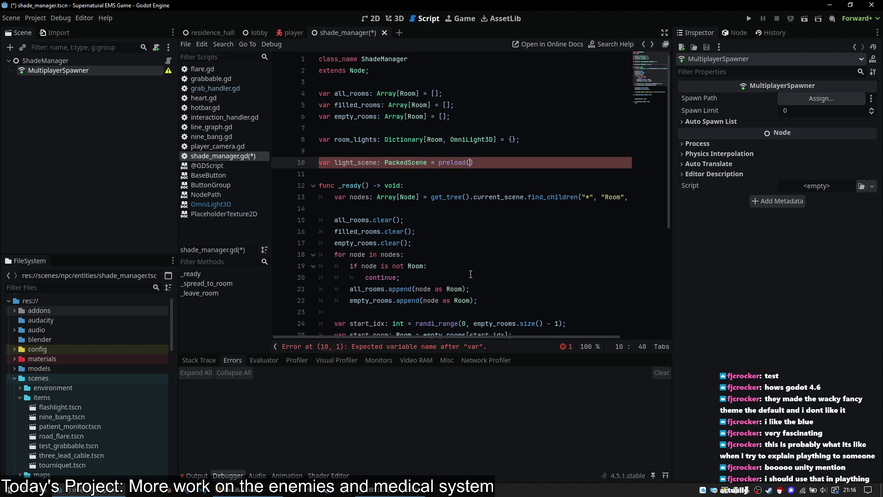
type("://scenes/")
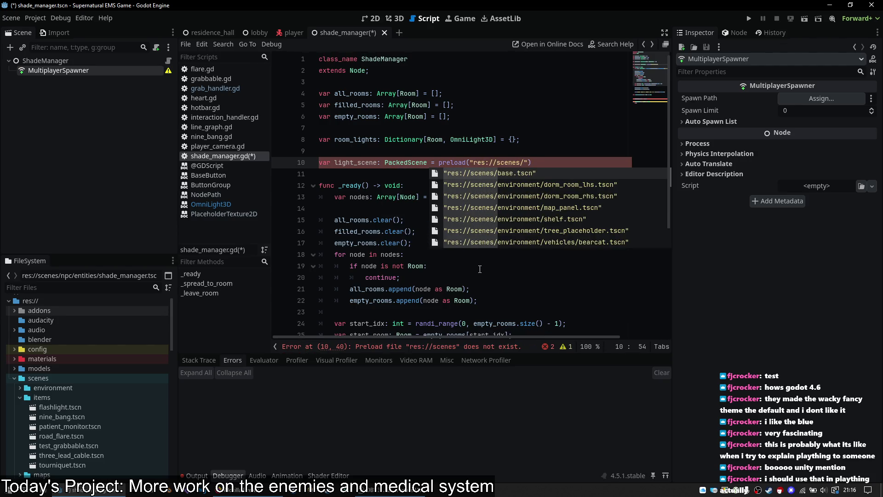
type("npc/")
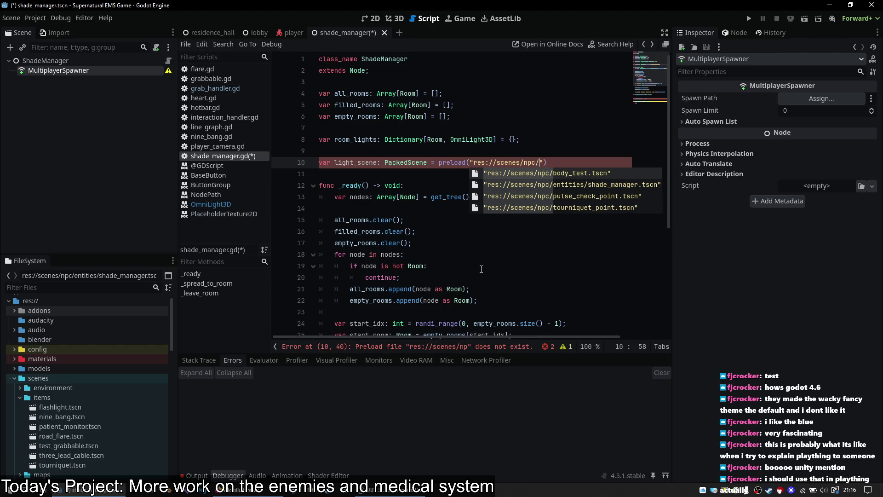
type("shade_light.tscn")
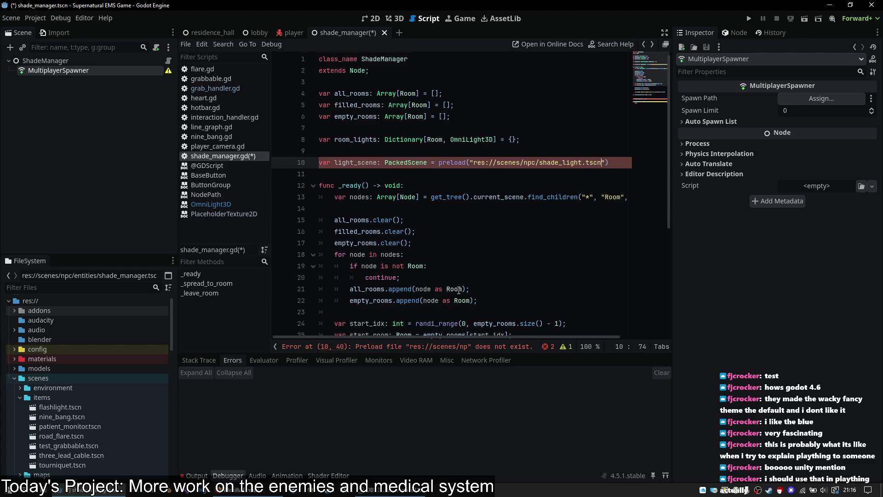
key("End")
type("l")
key("ctrl+s")
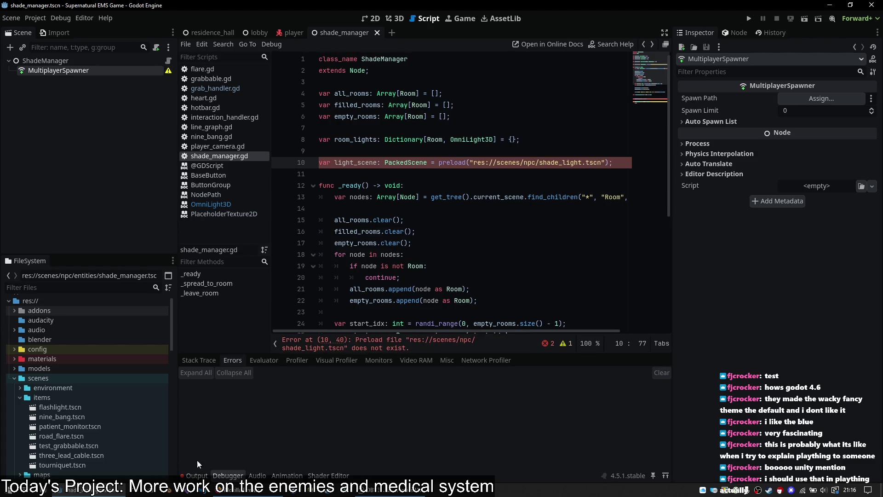
scroll(108, 423, "down", 3)
Insert 'entities/' after npc/ in the light_scene preload path.
right_click(50, 425)
left_click(301, 433)
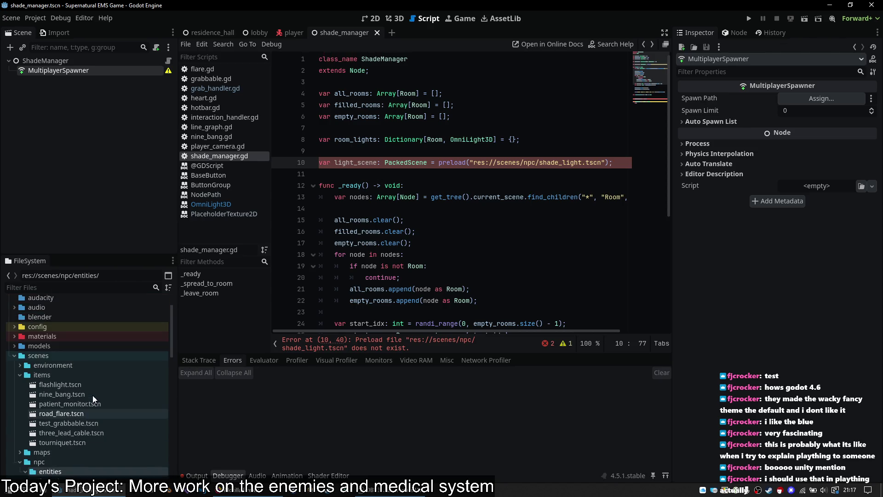
left_click(541, 163)
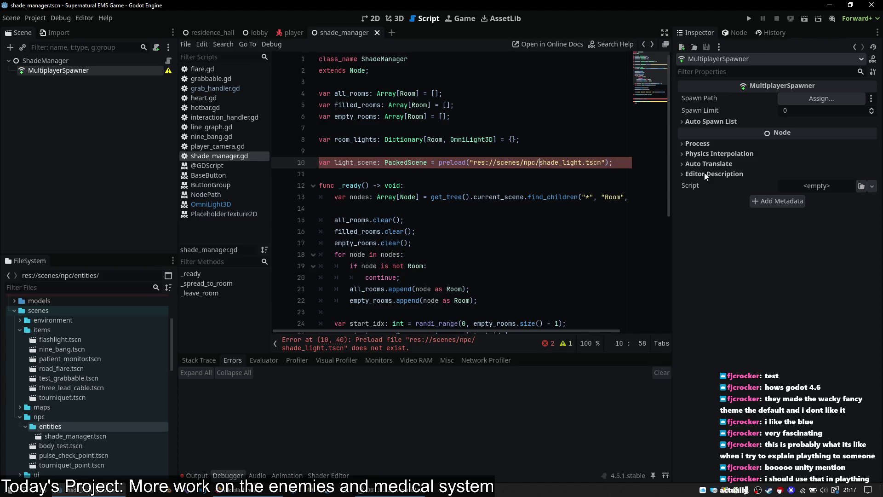
type("enti")
type("ties/")
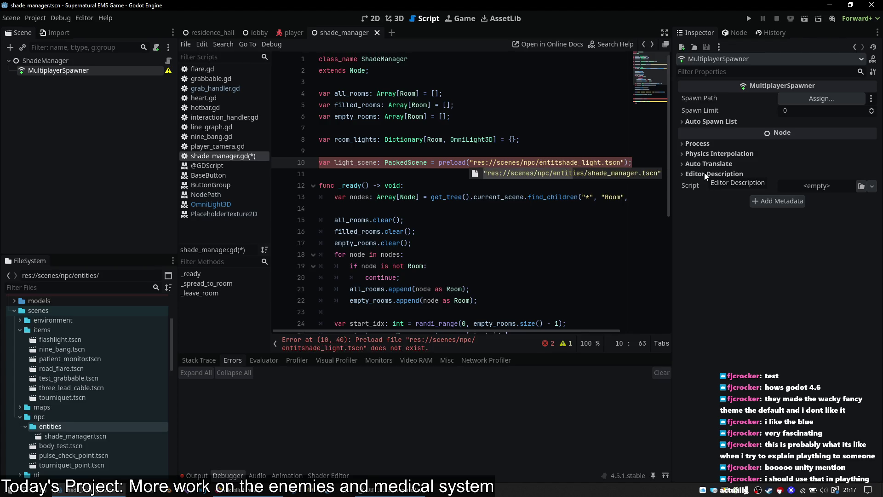
Create a new 3D scene named shade_light in the scenes/npc/entities folder.
right_click(105, 419)
mouse_move(145, 341)
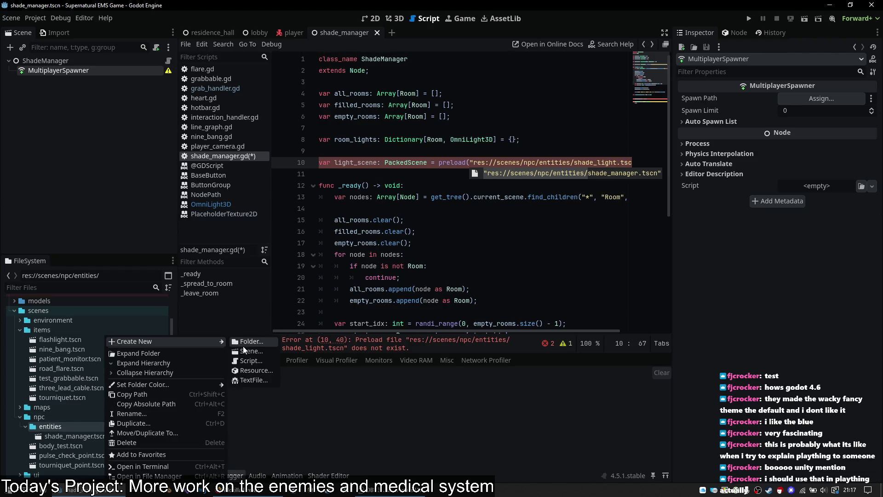
left_click(252, 352)
left_click(441, 202)
left_click(524, 231)
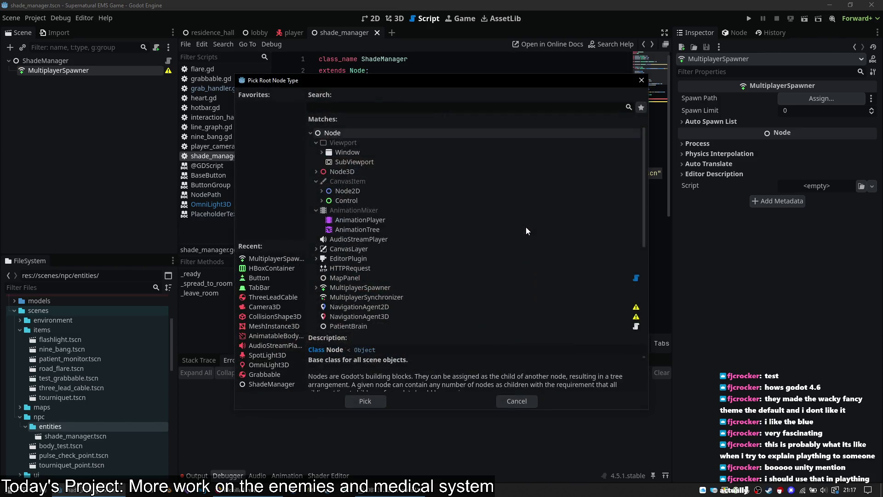
type("light")
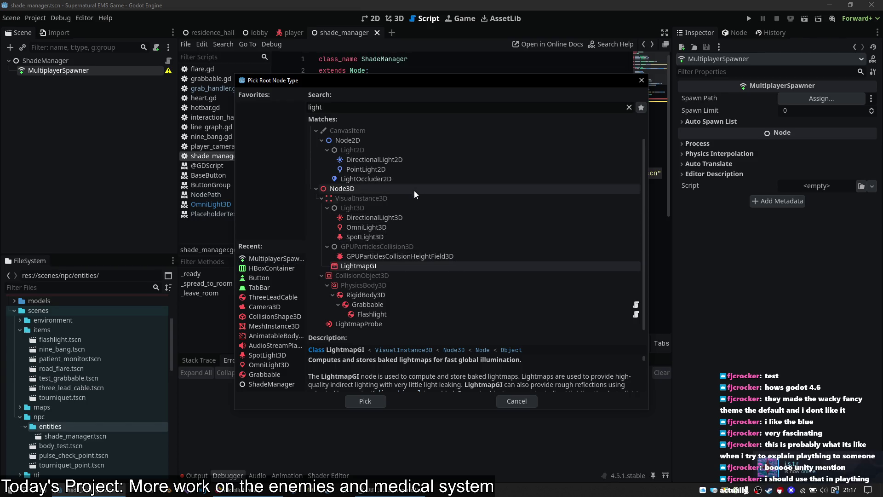
double_click(367, 188)
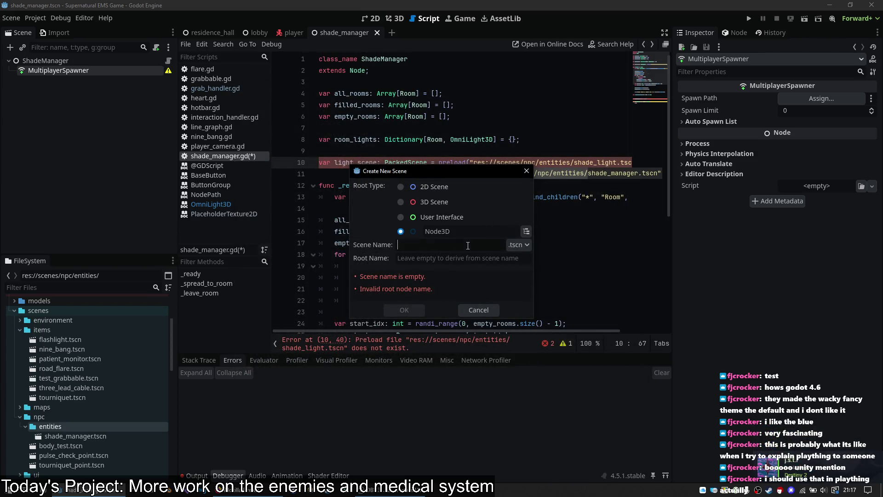
left_click(432, 201)
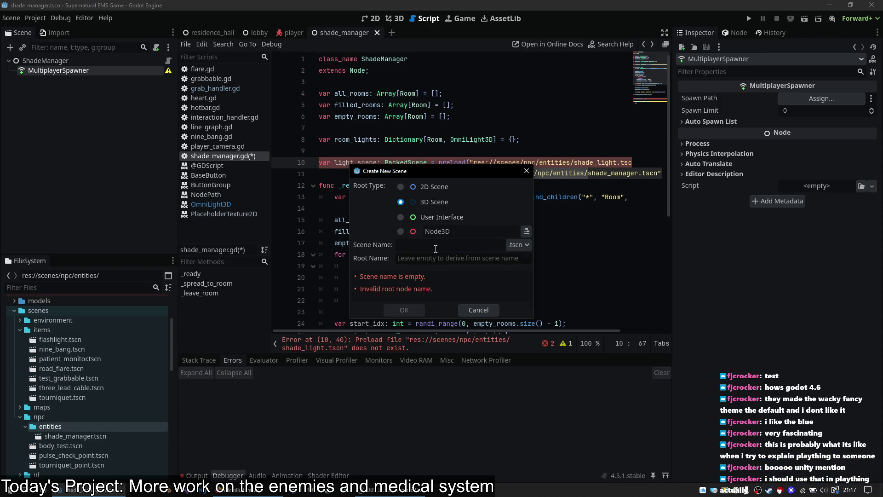
type("th")
key("BackSpace")
key("BackSpace")
type("shade_light")
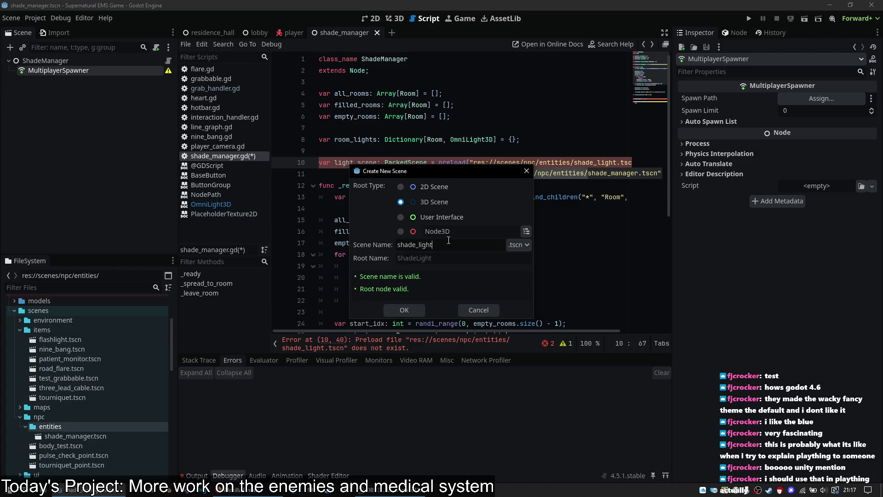
left_click(411, 310)
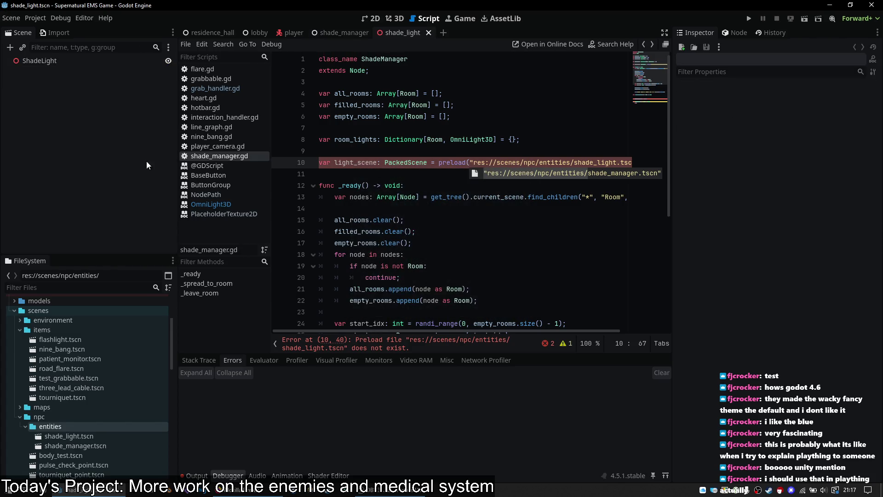
Add a MultiplayerSynchronizer child under the ShadeLight root.
right_click(104, 60)
left_click(120, 67)
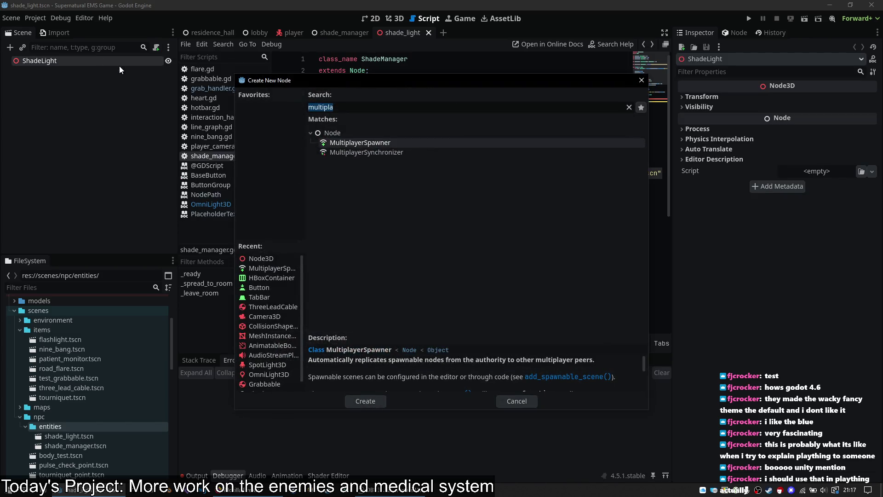
key("Down")
key("Return")
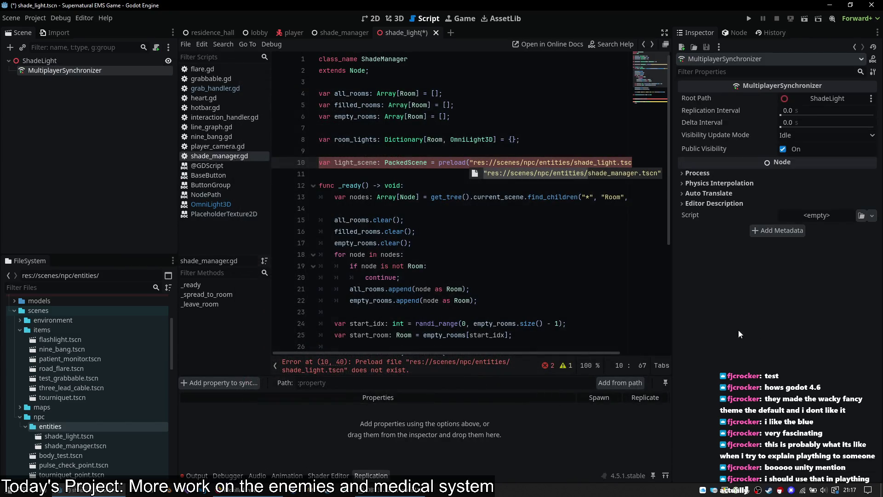
Make the synchronizer replicate ShadeLight's position property.
left_click(219, 382)
left_click(382, 112)
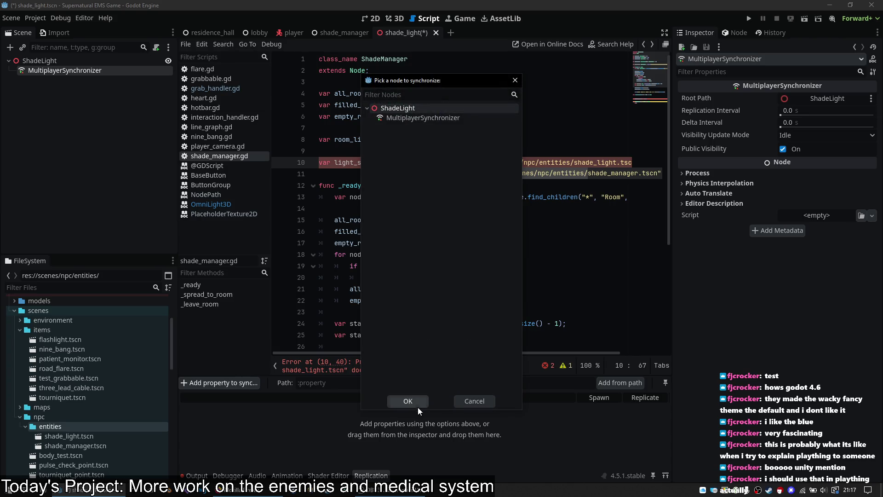
left_click(410, 399)
left_click(209, 155)
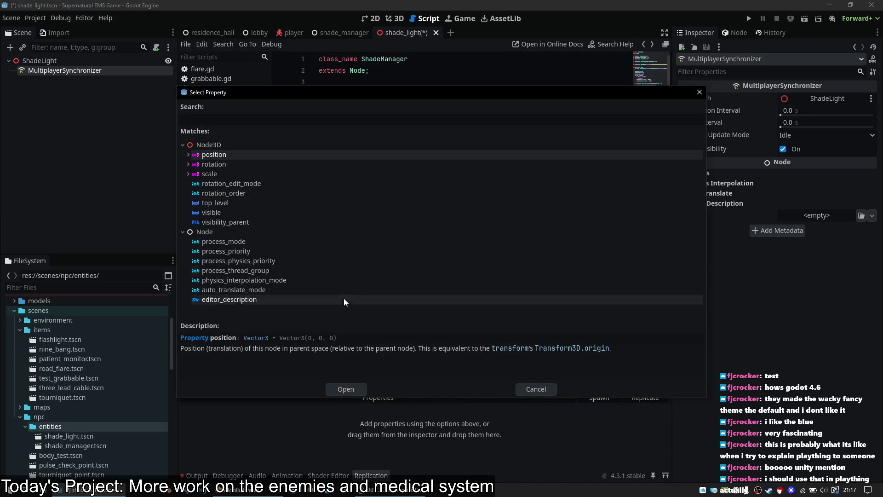
left_click(363, 389)
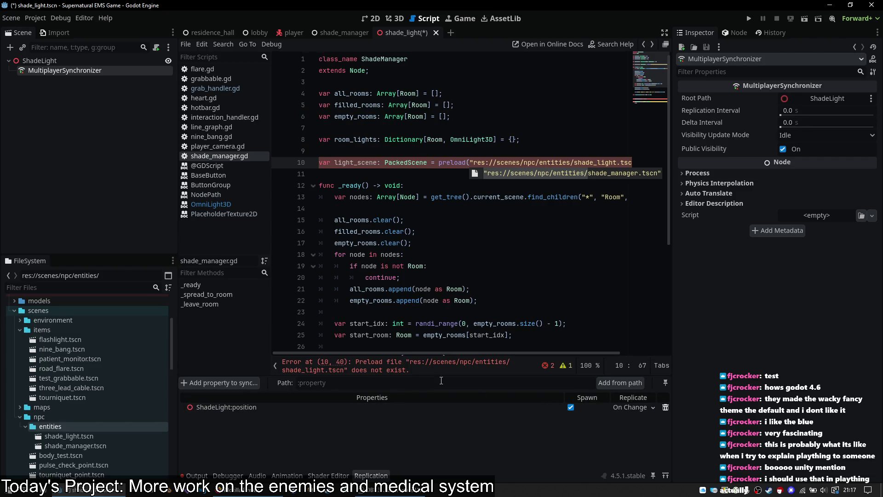
left_click(95, 59)
right_click(96, 59)
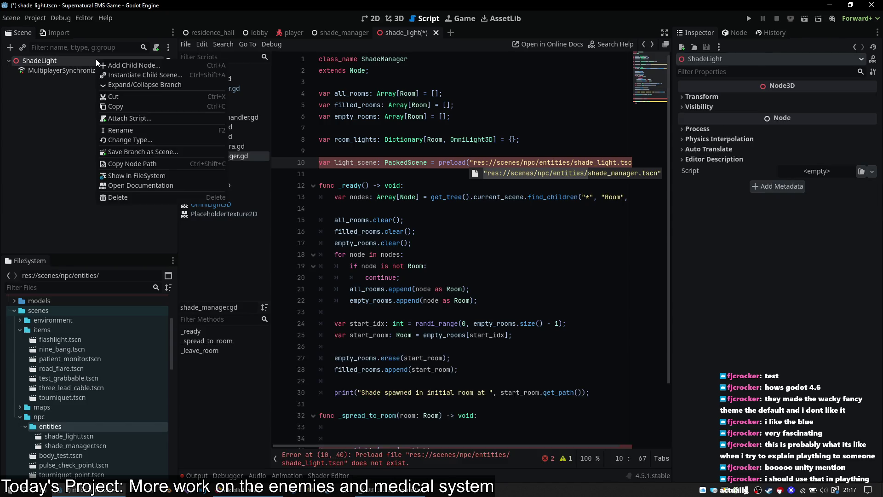
Add an OmniLight3D child under ShadeLight.
left_click(136, 69)
type("light")
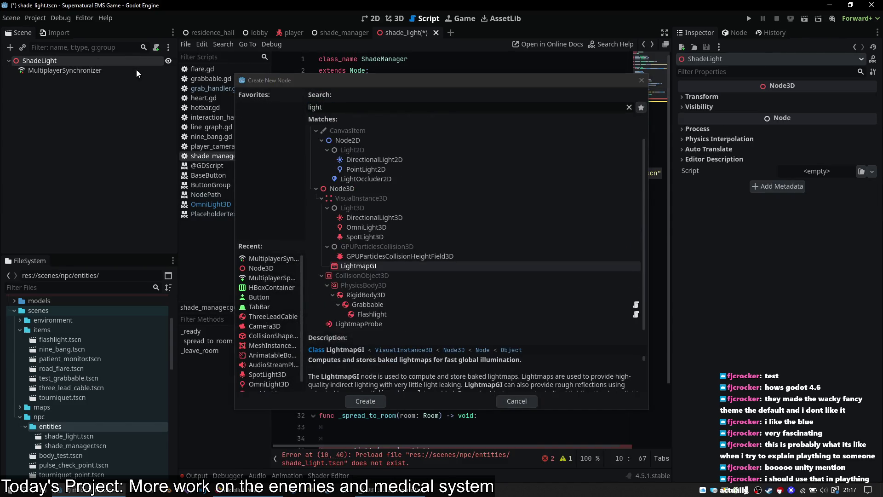
double_click(333, 107)
type("om, Omni")
key("Return")
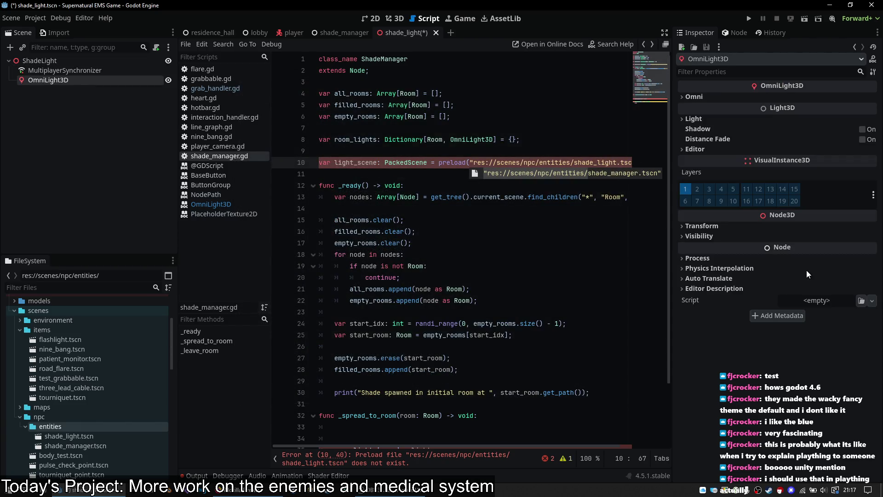
Turn on the light's shadows and set its energy to 2.
left_click(862, 128)
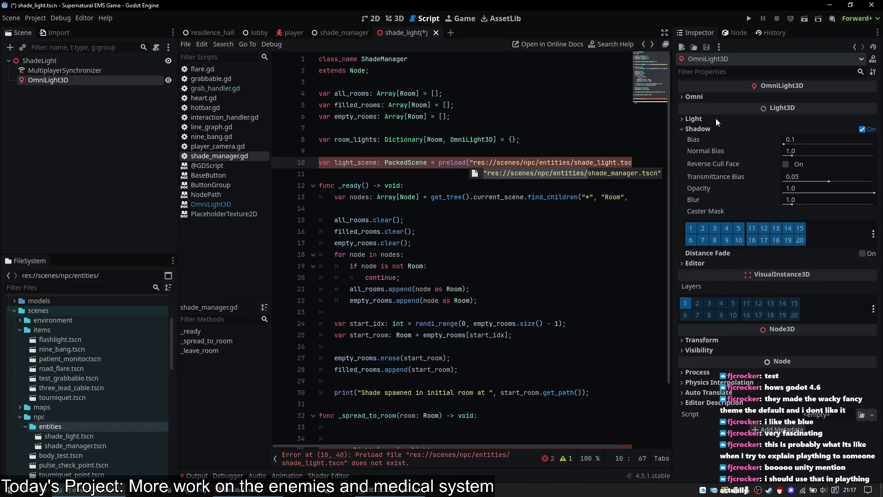
left_click(694, 119)
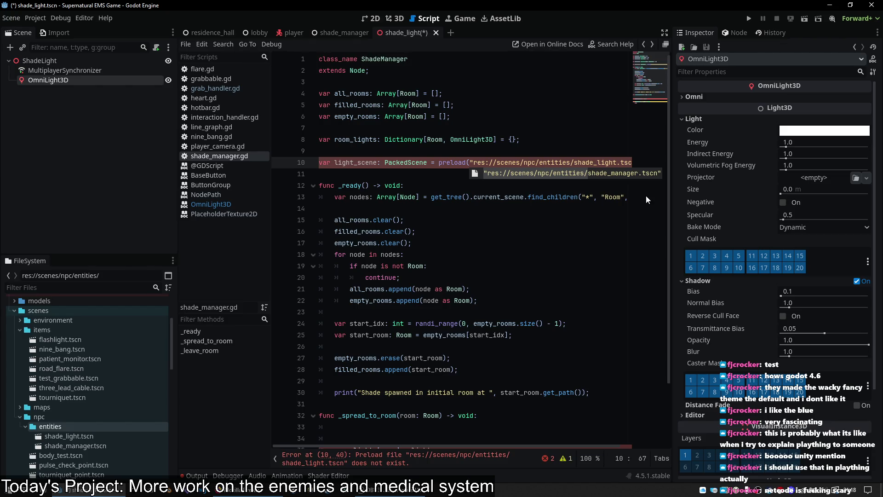
left_click(800, 144)
type("2")
key("Return")
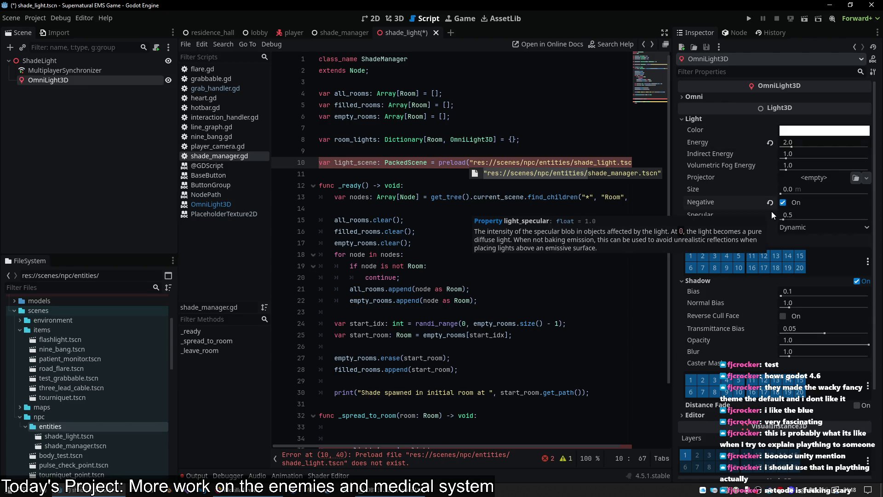
Set the omni range to 16 and the shadow mode to Dual Paraboloid.
left_click(694, 98)
left_click(784, 107)
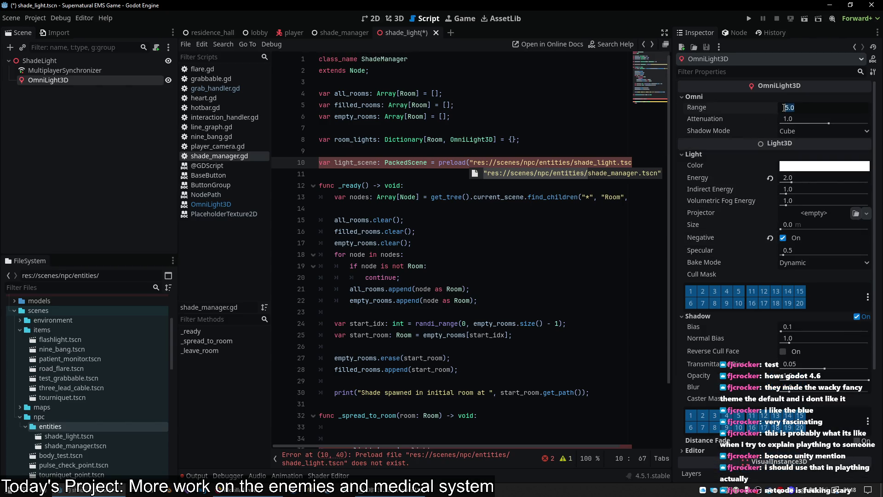
type("16")
key("Return")
left_click(793, 133)
left_click(795, 143)
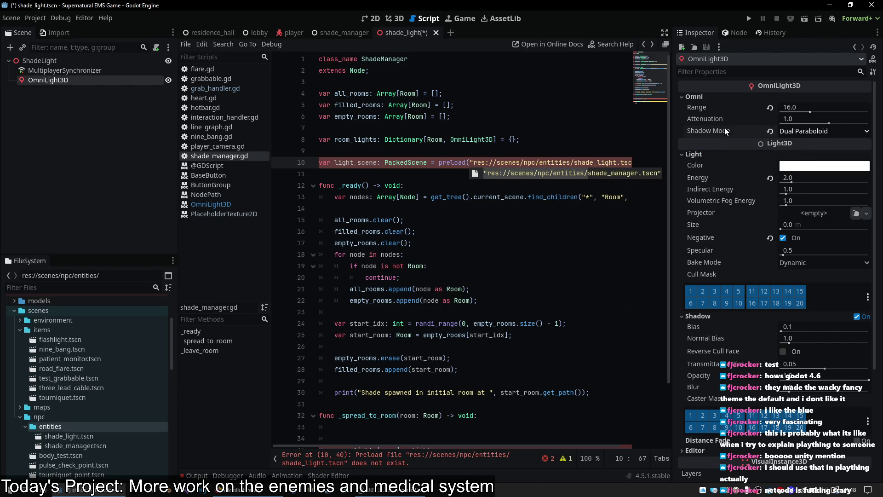
mouse_move(726, 131)
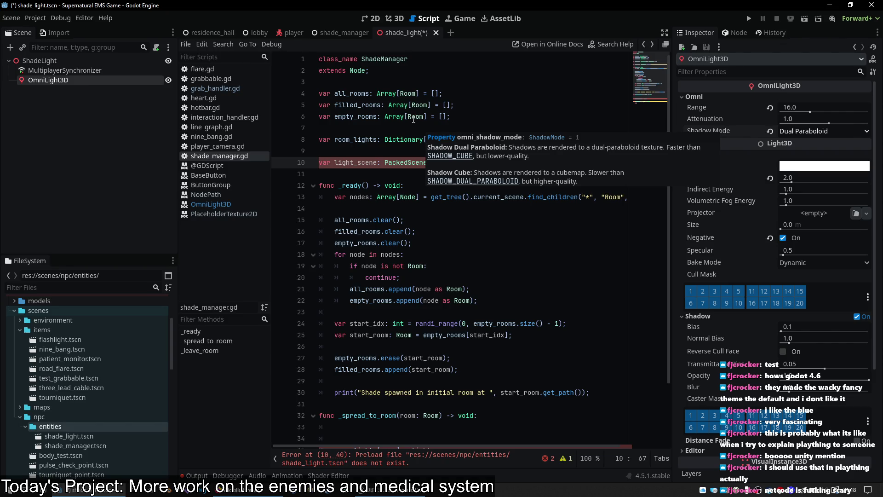
left_click(518, 167)
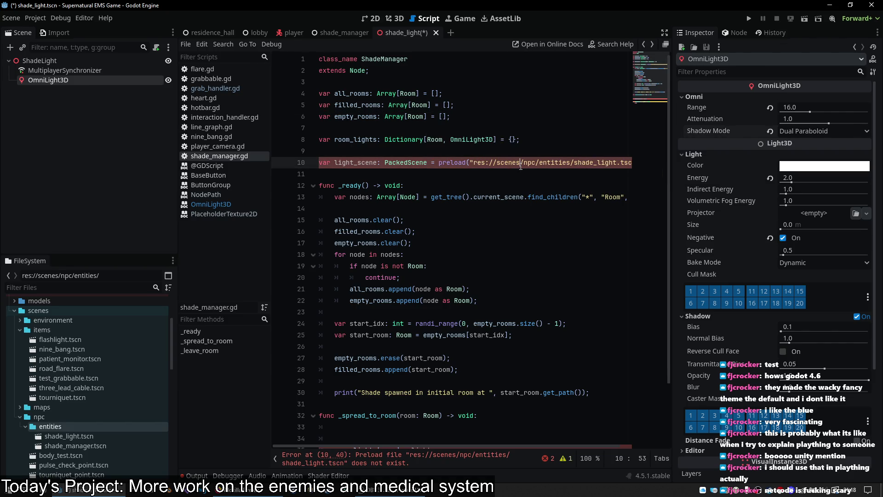
Save the shade_light scene and close its tab.
type("s")
key("End")
key("ctrl+s")
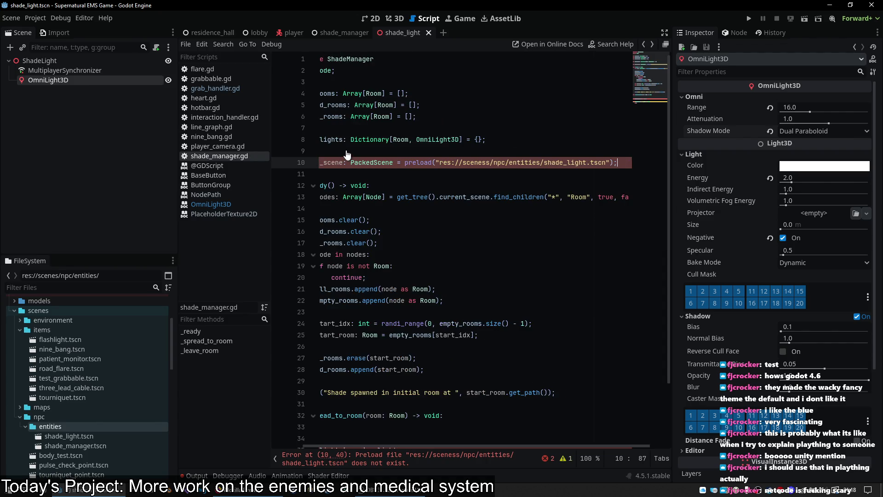
middle_click(385, 33)
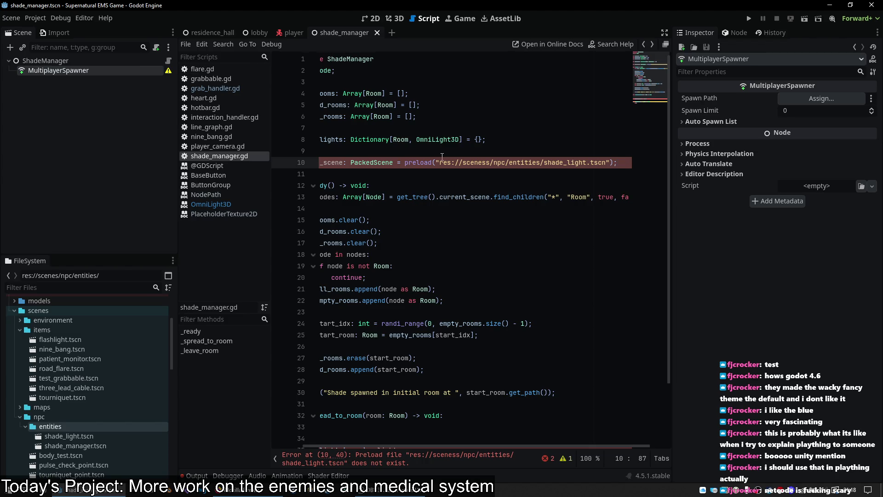
key("Up")
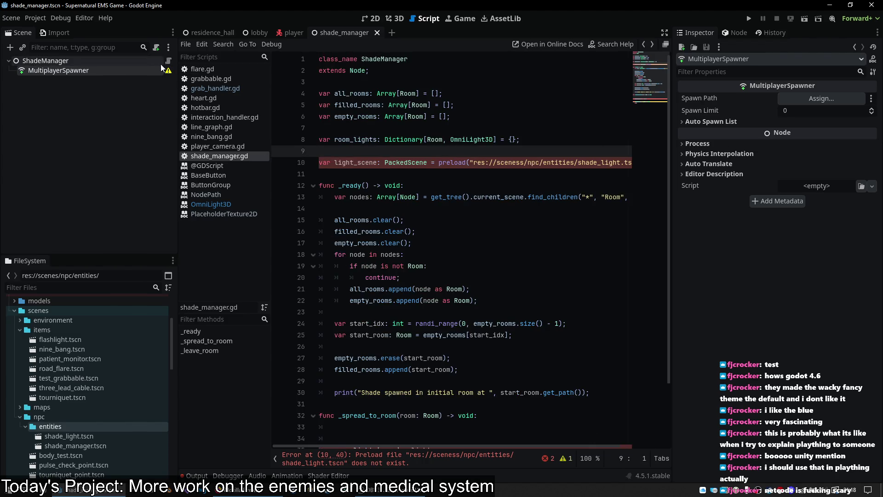
Point the spawner's Spawn Path at itself, add an Auto Spawn List element, and rename it Lights.
left_click(168, 70)
left_click(458, 267)
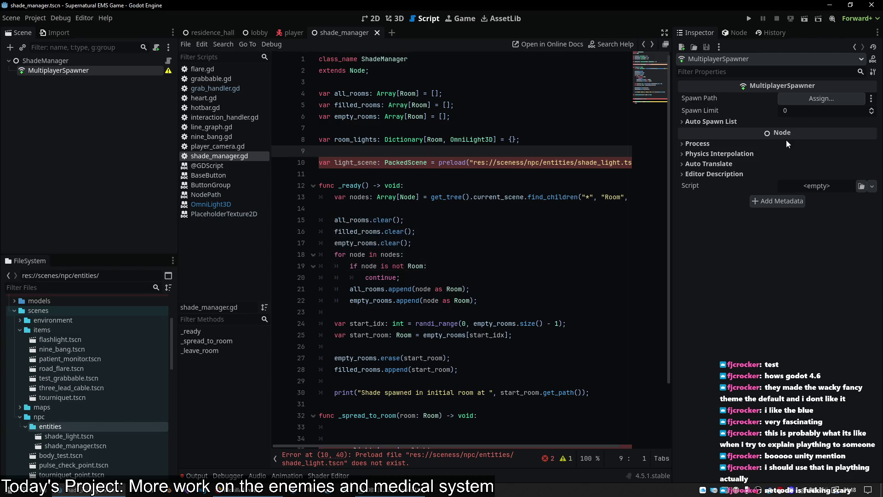
left_click_drag(68, 70, 819, 98)
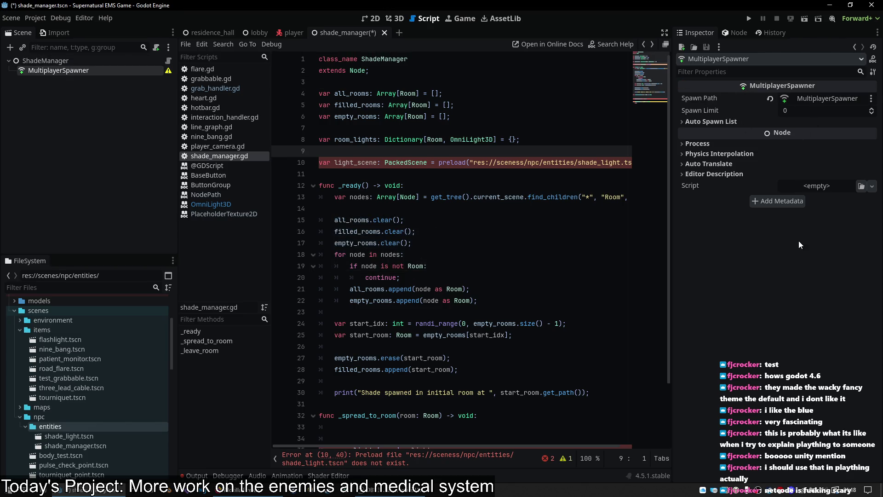
left_click(711, 122)
left_click(759, 135)
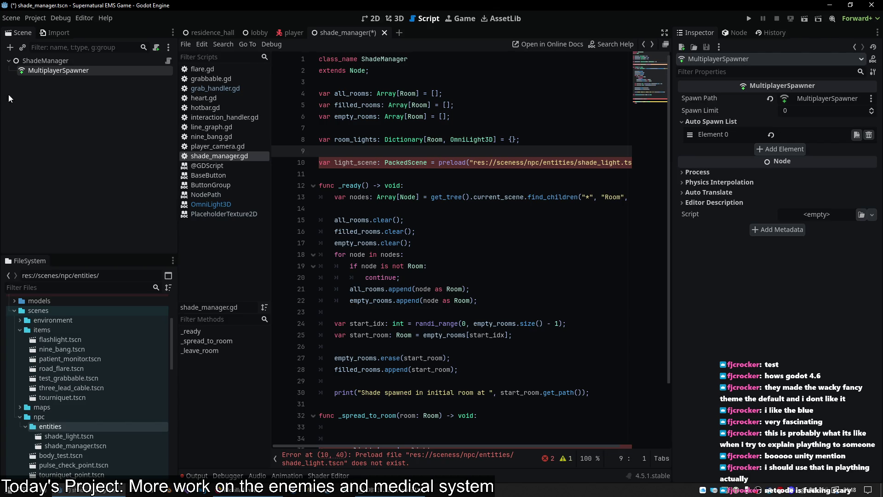
double_click(107, 68)
type("Lights")
key("Return")
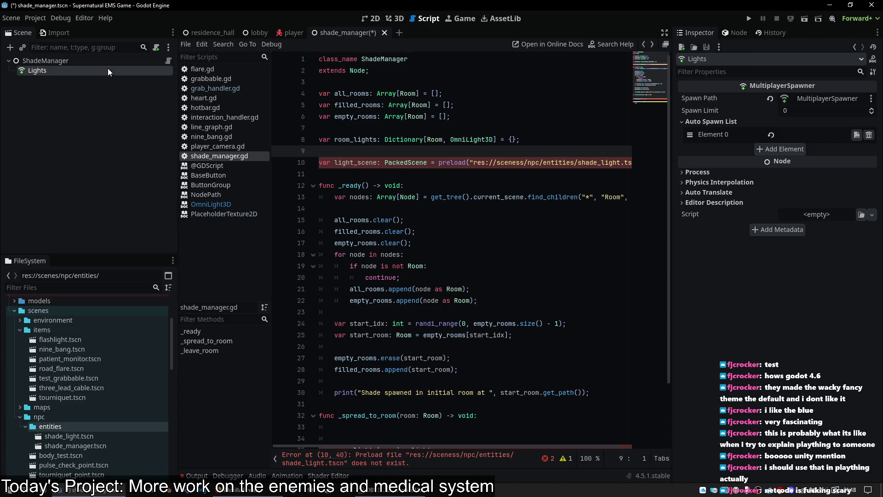
Set Auto Spawn List Element 0 to the scene in scenes/npc/entities.
left_click(856, 135)
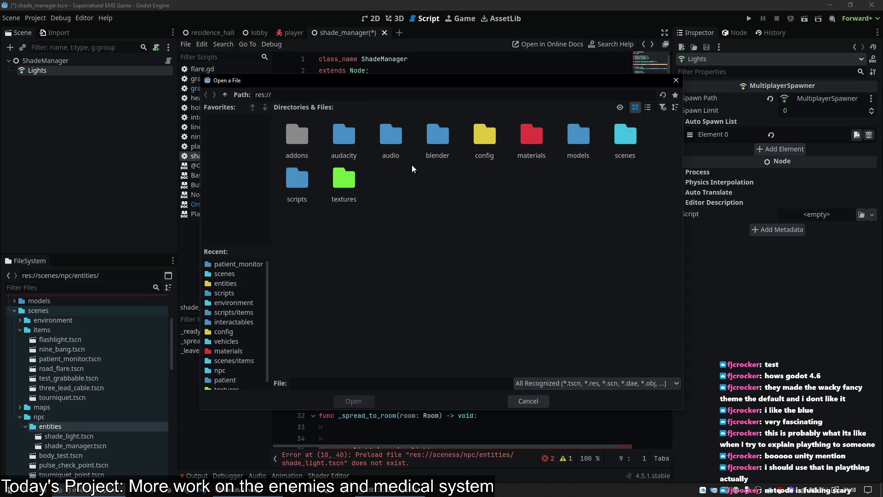
double_click(623, 149)
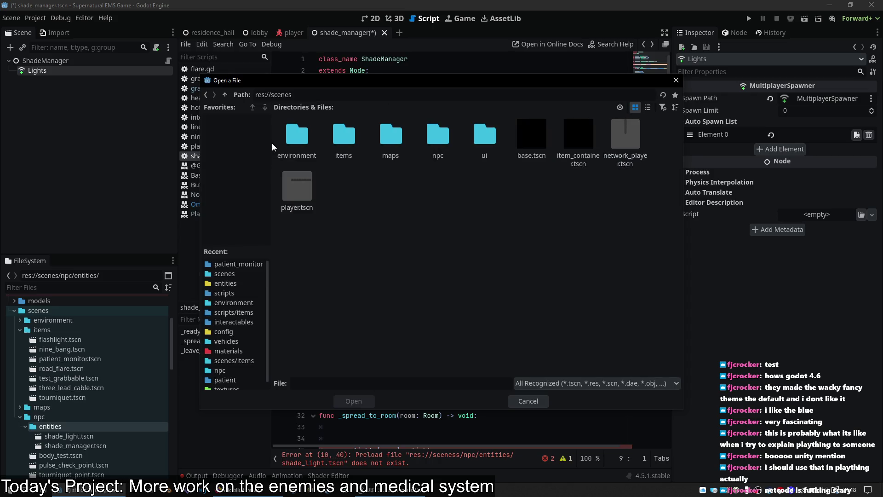
double_click(438, 134)
double_click(302, 142)
double_click(298, 138)
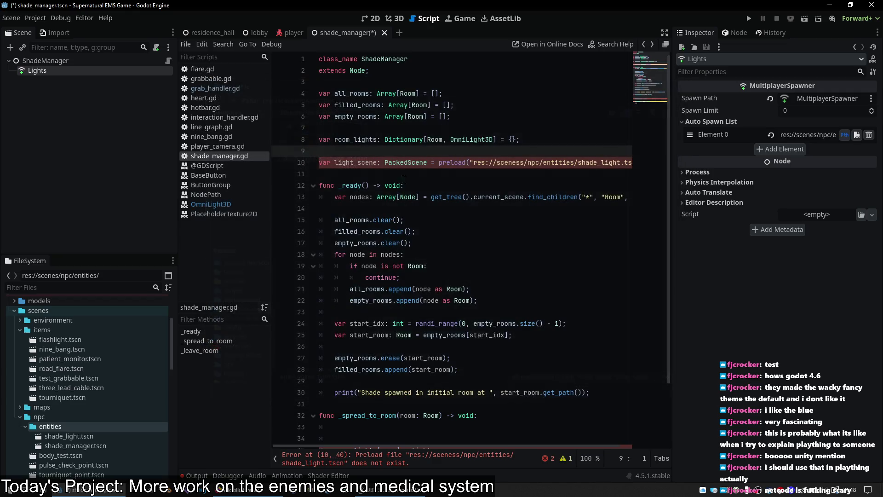
Fix the 'sceness' typo in the preload path and save the script.
left_click(561, 165)
left_click(526, 164)
key("BackSpace")
left_click(568, 139)
key("ctrl+s")
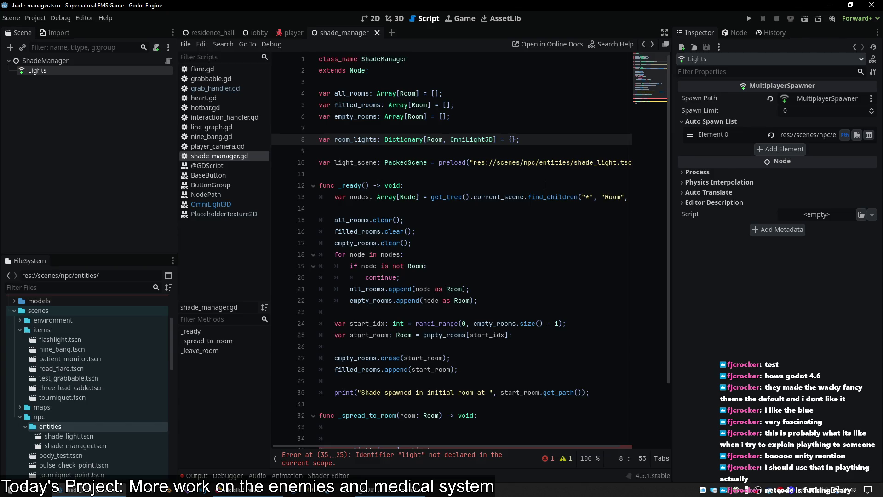
Change the room_lights Dictionary value type from OmniLight3D to Node3D.
scroll(545, 186, "down", 2)
left_click(478, 380)
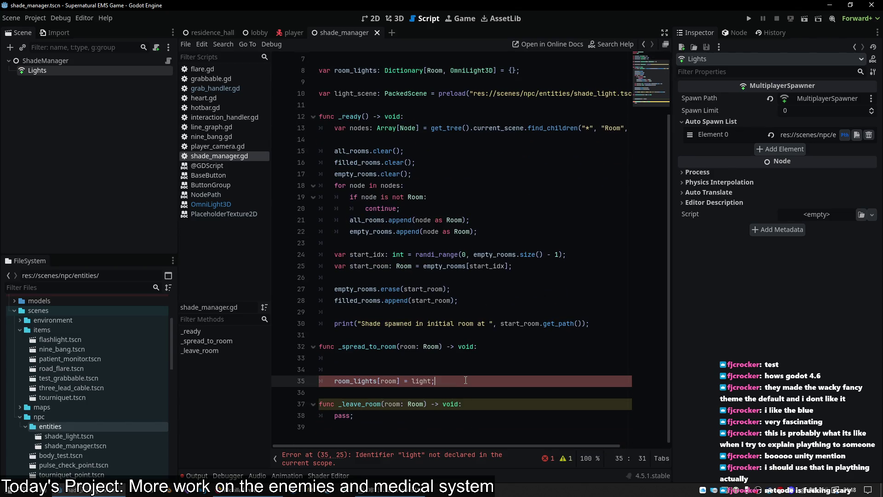
left_click(463, 355)
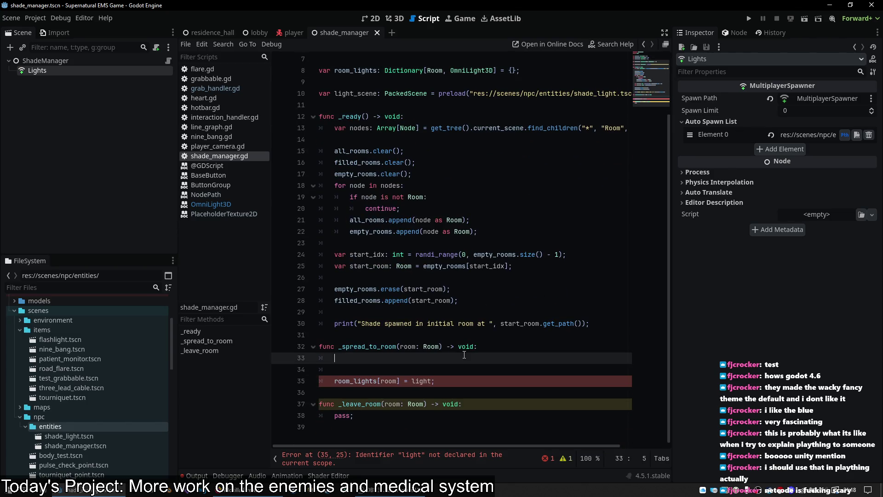
type("var light: Li")
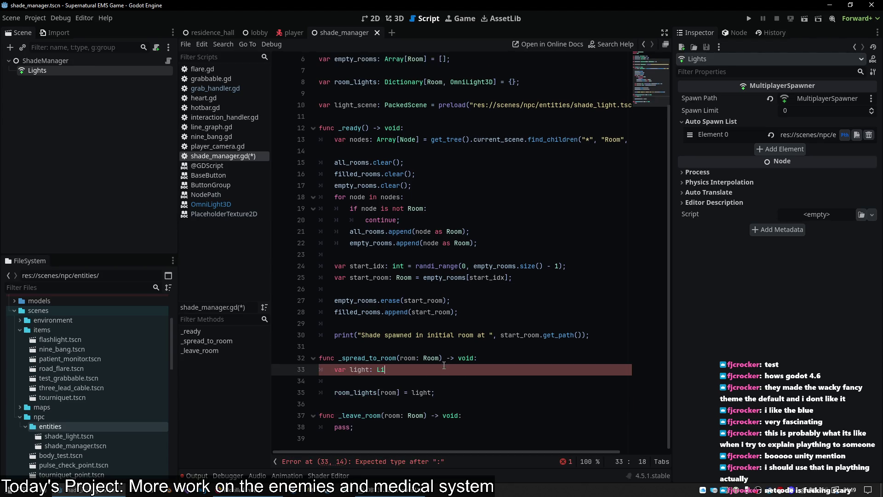
key("ctrl+z")
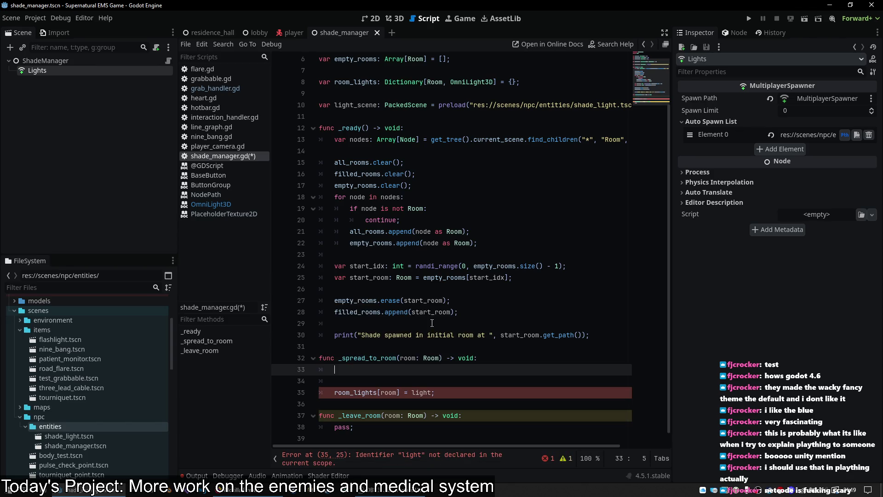
scroll(490, 115, "up", 2)
double_click(418, 164)
double_click(473, 139)
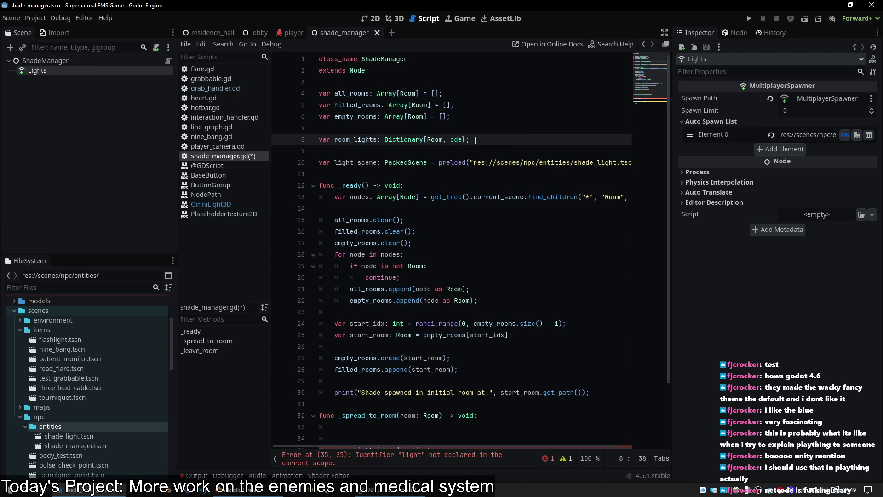
type("N")
type("ode3D] = {")
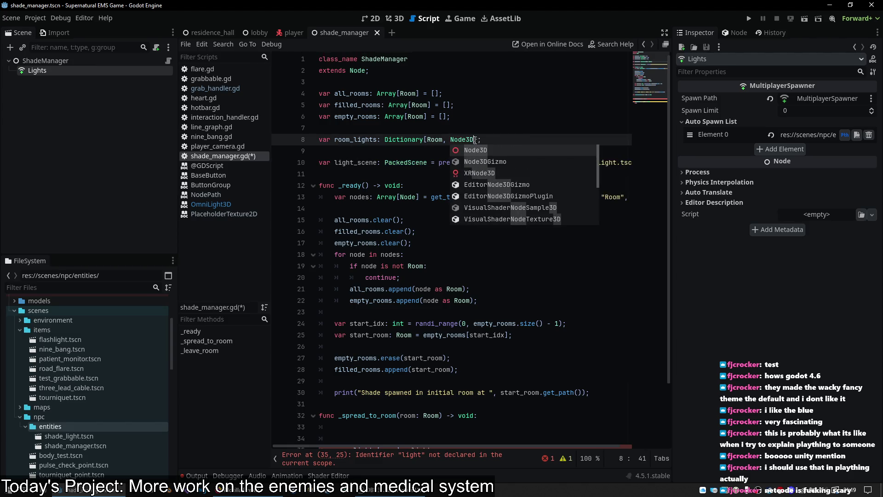
type("{")
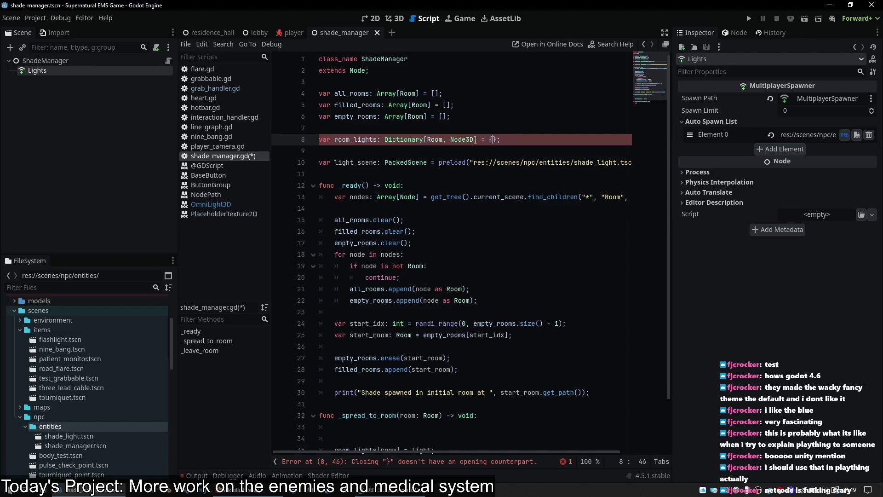
Declare light in _spread_to_room as light_scene.instantiate() and save.
scroll(437, 386, "down", 2)
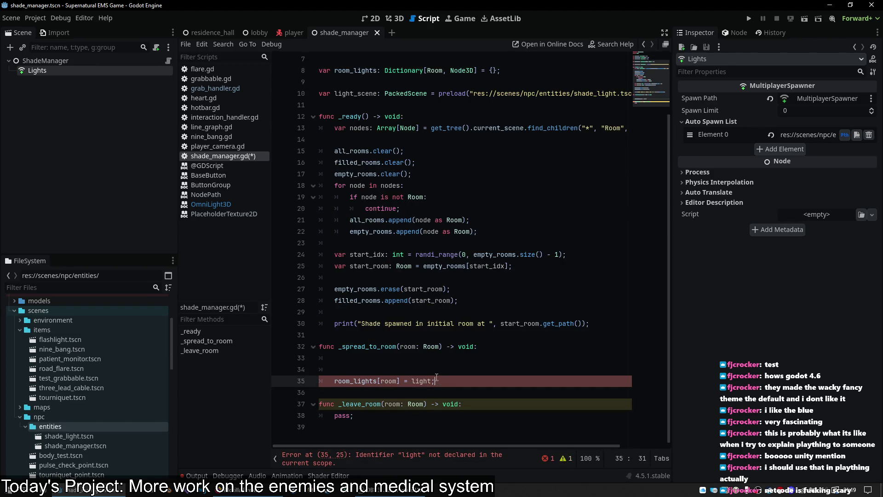
left_click(421, 361)
type("var light: ")
type("Node3D =")
key("BackSpace")
key("BackSpace")
key("BackSpace")
type("Node = ")
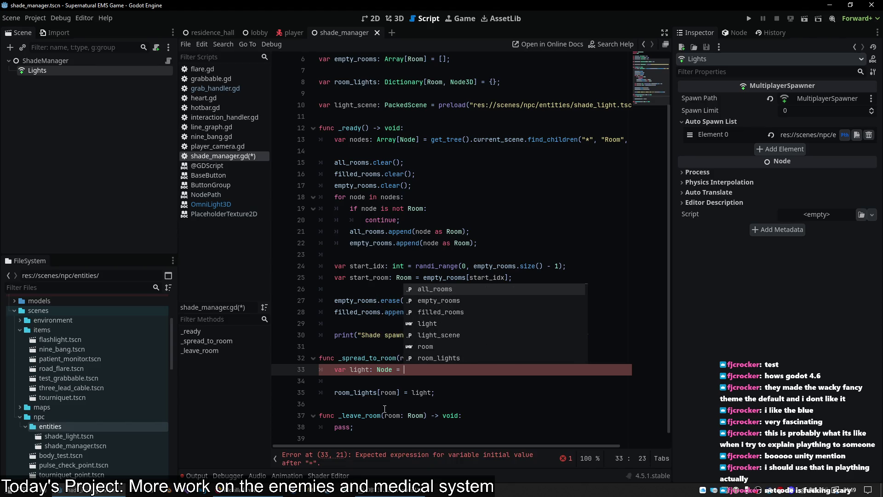
type("light_scene.")
type("instantiate(")
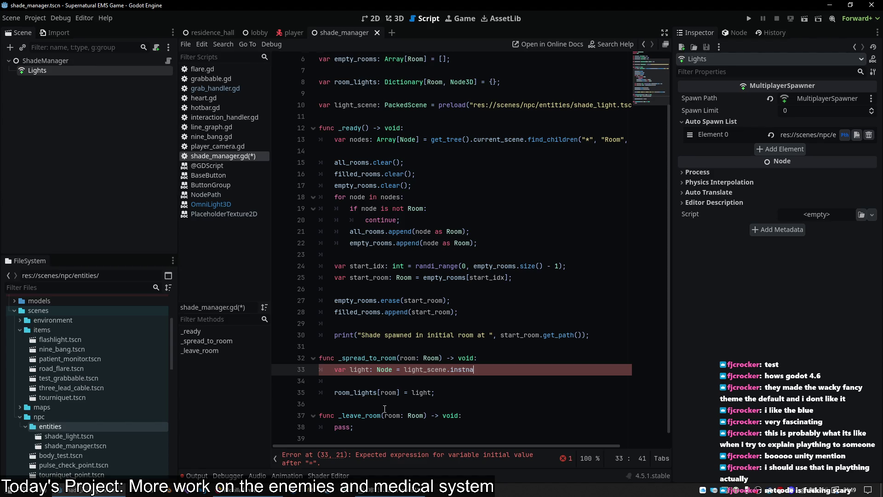
type(");")
key("ctrl+s")
Type both the dictionary values and light as Node3D, casting the instance 'as Node3D'.
scroll(423, 322, "up", 2)
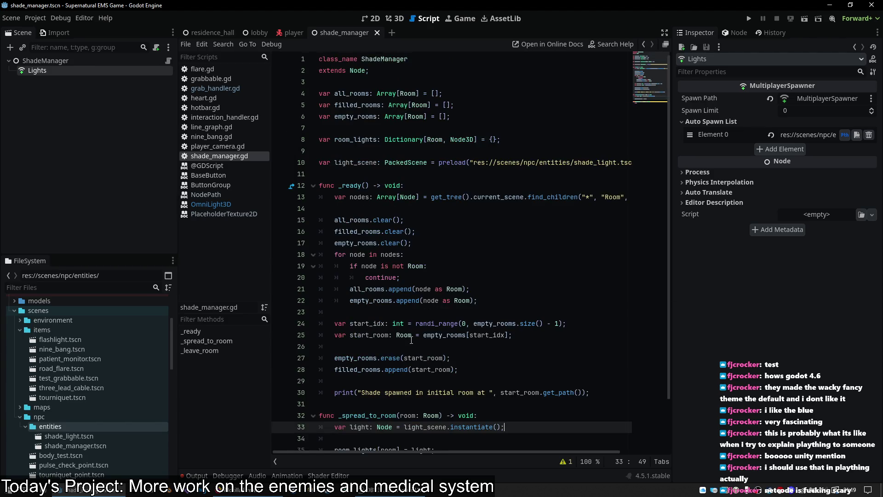
scroll(444, 73, "down", 2)
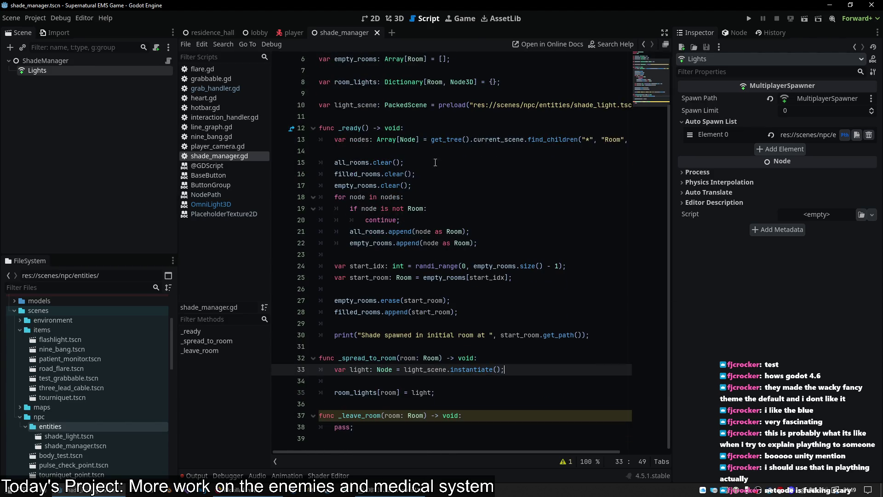
double_click(457, 81)
type("Node")
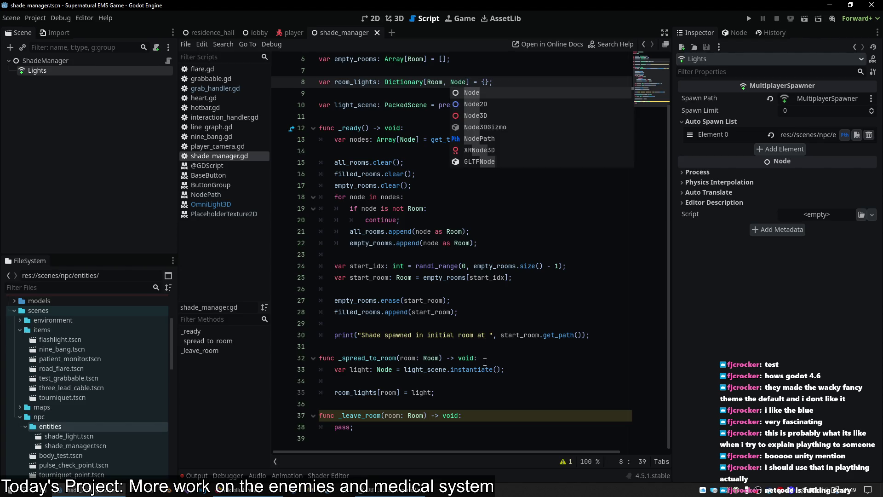
key("alt+Left")
left_click(468, 82)
type("3D")
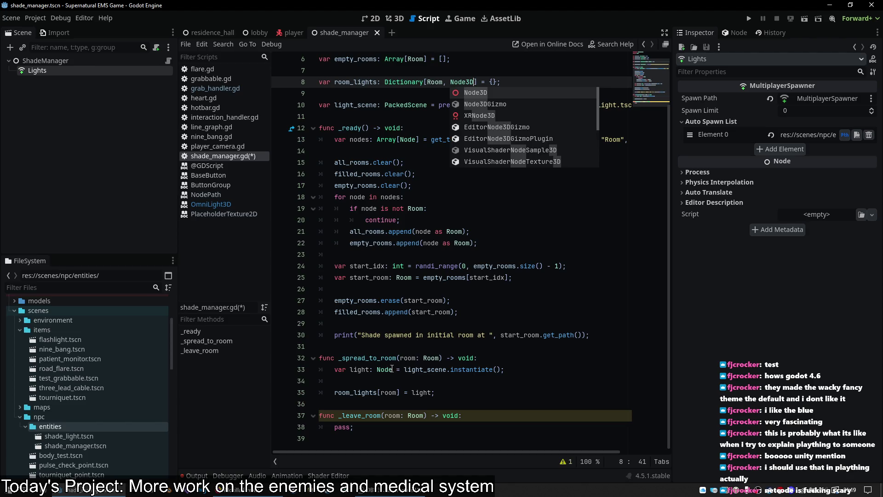
left_click(391, 369)
type("3D")
key("End")
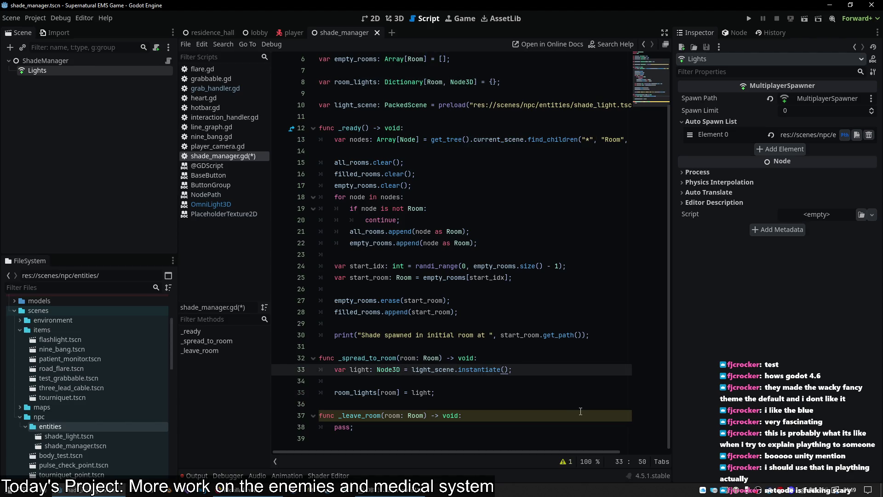
type("as Node3D")
Add the light under Lights with $Lights.add_child(light, true) and save the script.
key("Return")
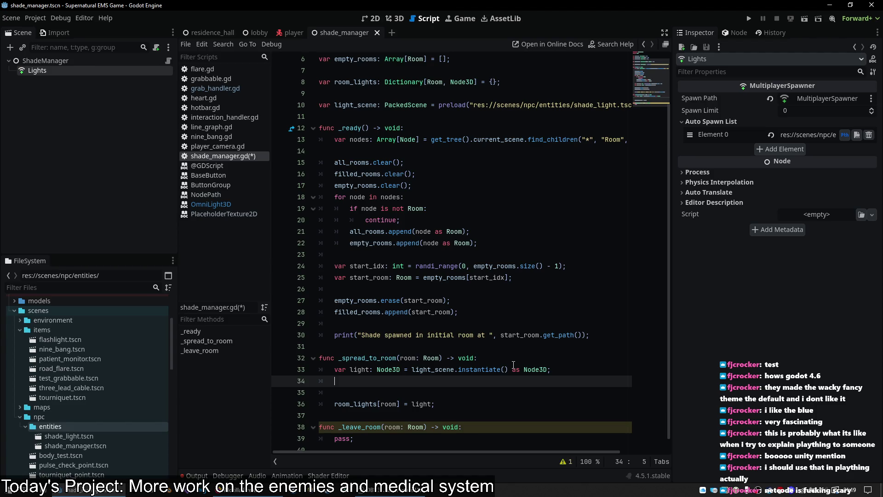
type("$Lights")
type(".add_c")
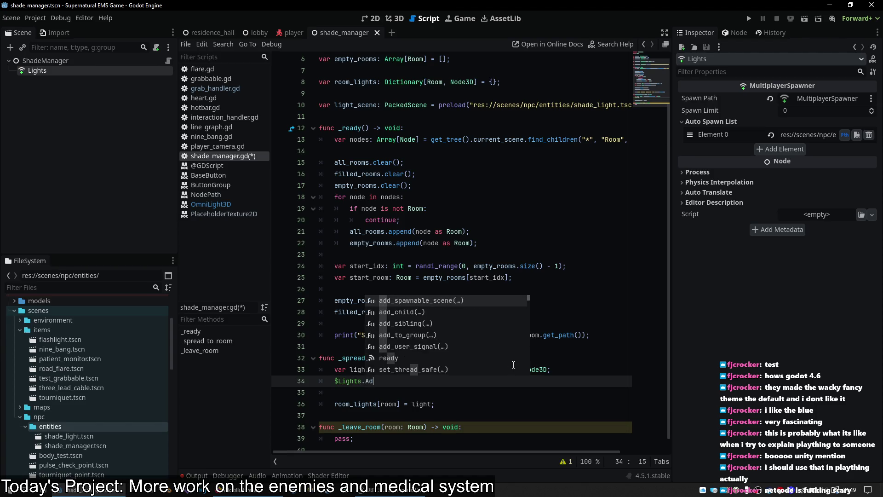
key("Return")
type("light, true,")
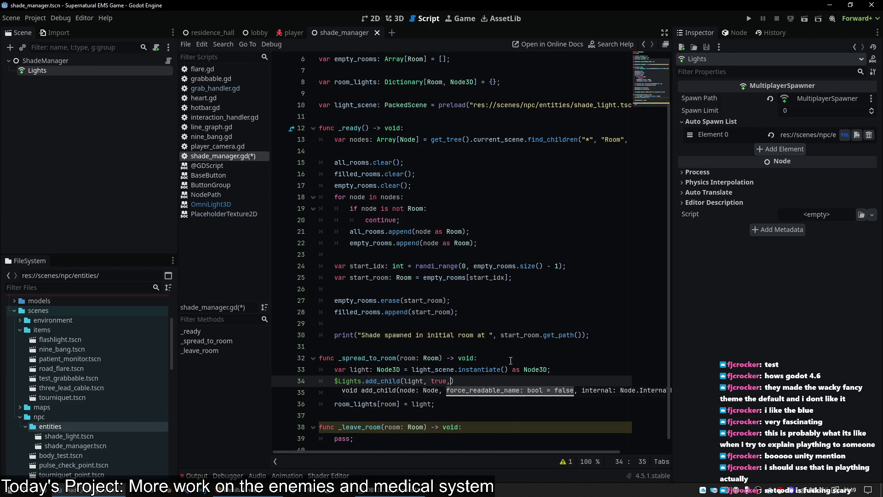
key("BackSpace")
key("BackSpace")
type(");")
key("ctrl+s")
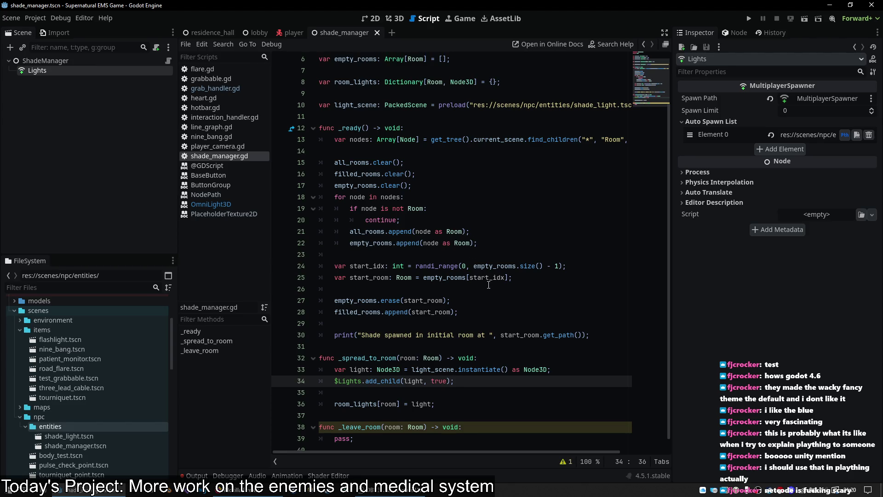
key("Return")
Add light.global_position = room.global_position; and save shade_manager.gd.
type("light.tran")
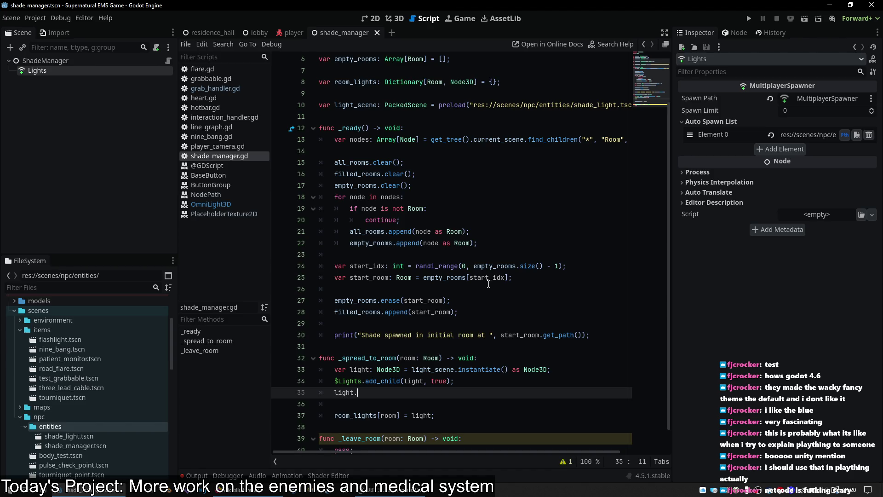
key("BackSpace")
key("BackSpace")
key("BackSpace")
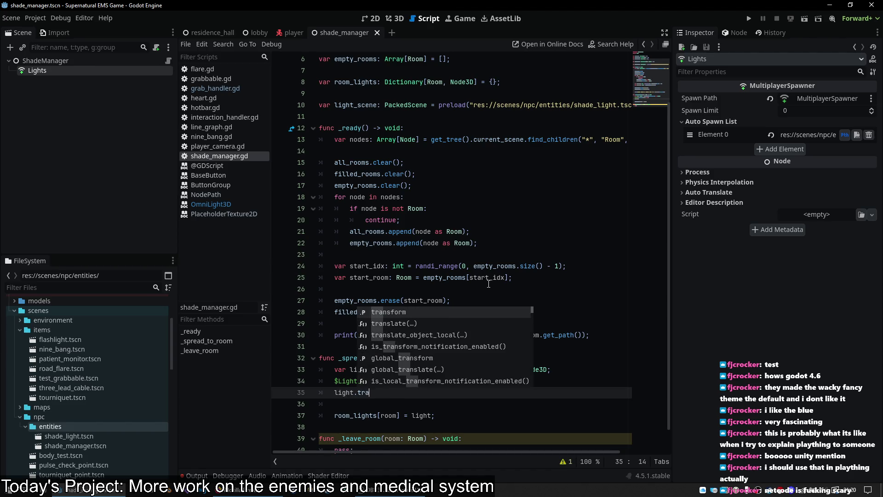
type("global_")
left_click(488, 282)
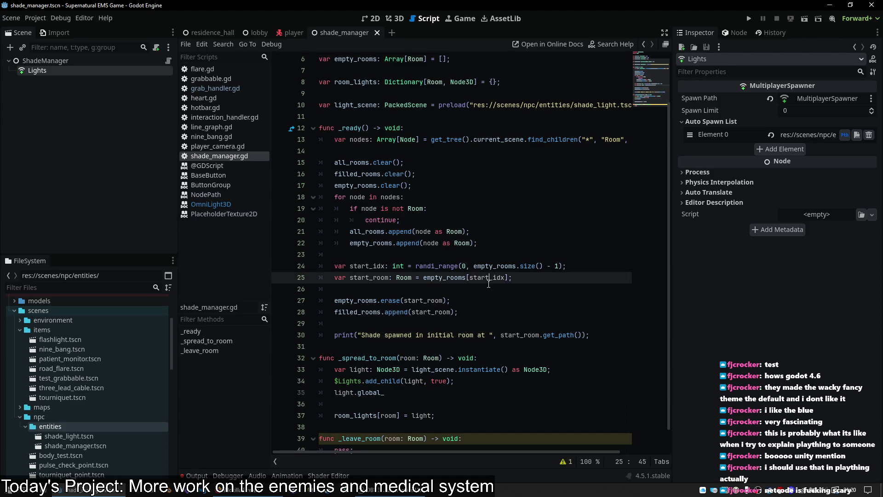
left_click(394, 393)
type("posit")
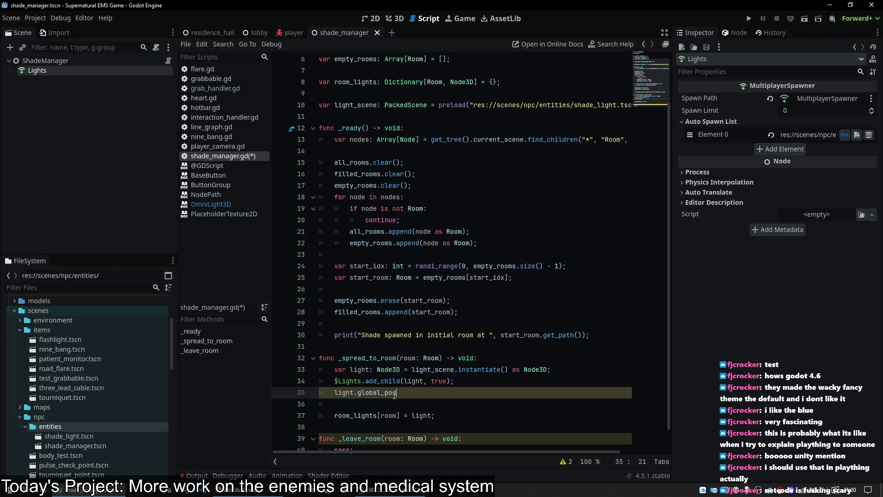
type("ion = ")
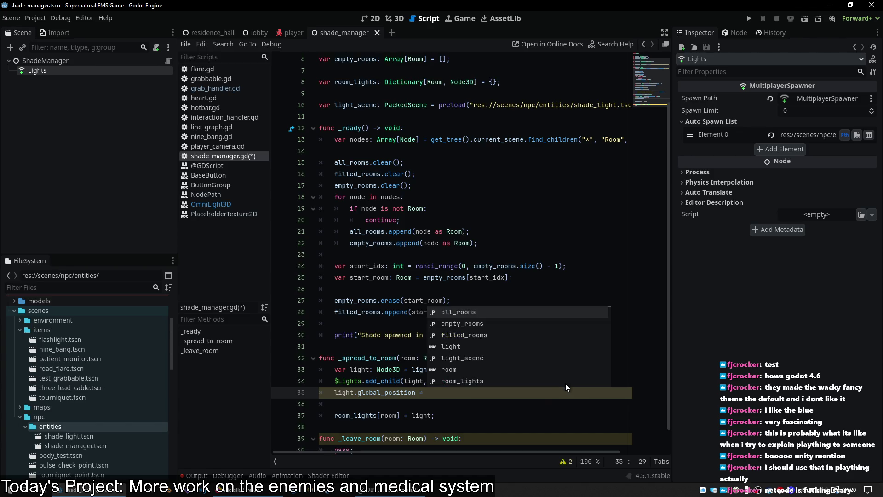
type("room.")
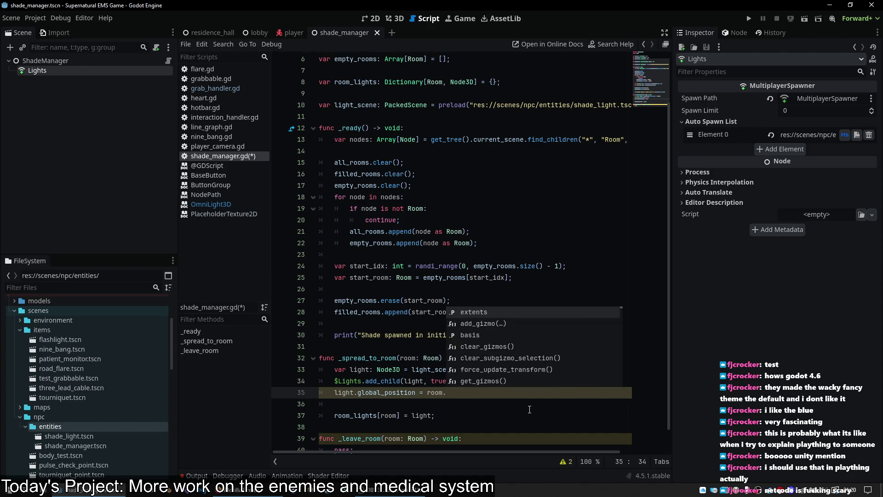
type("global_position;")
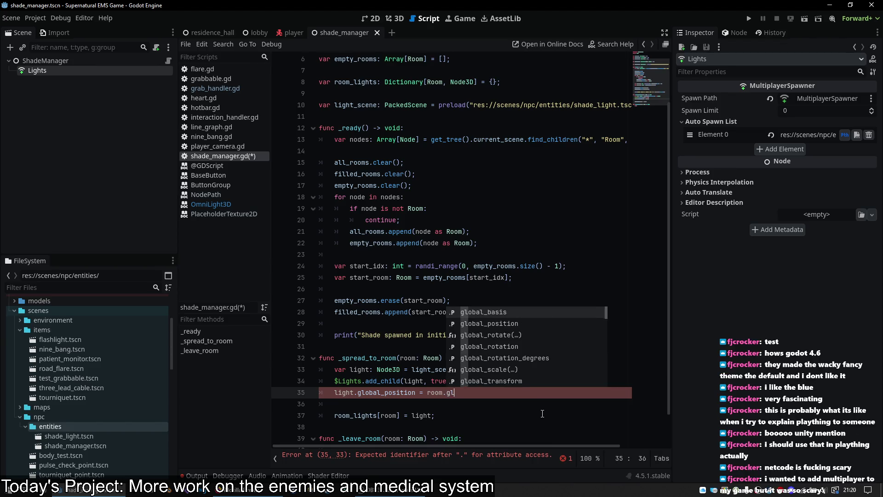
key("ctrl+s")
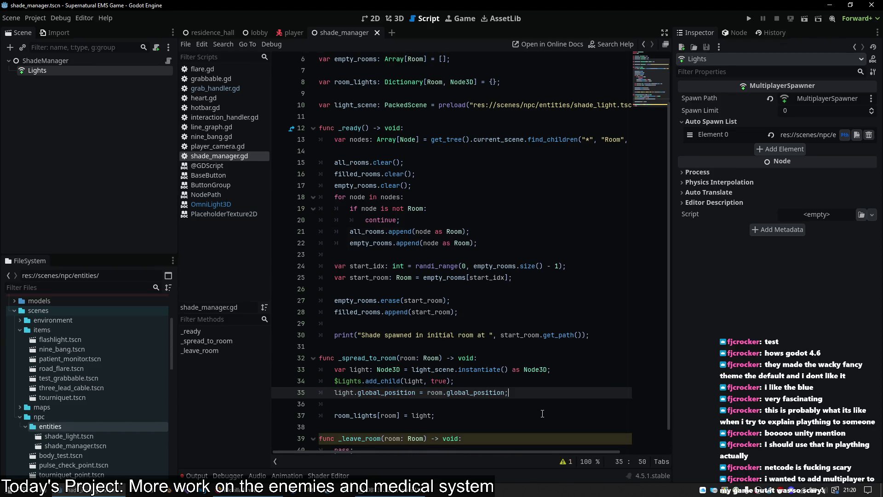
Dismiss the notification and show the Output log to check for errors.
mouse_move(469, 391)
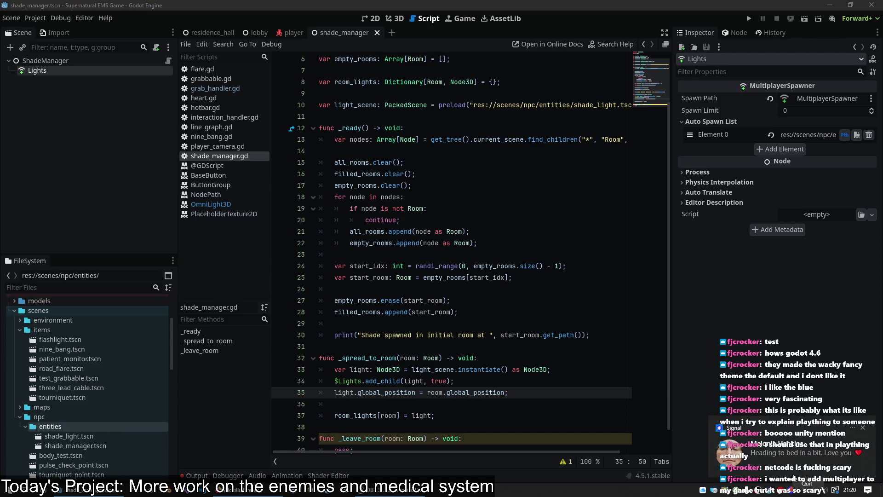
left_click(712, 264)
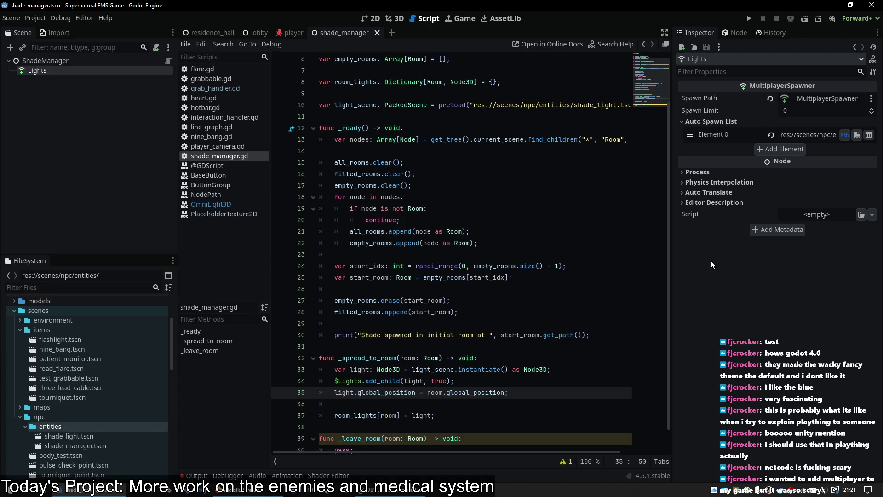
left_click(202, 474)
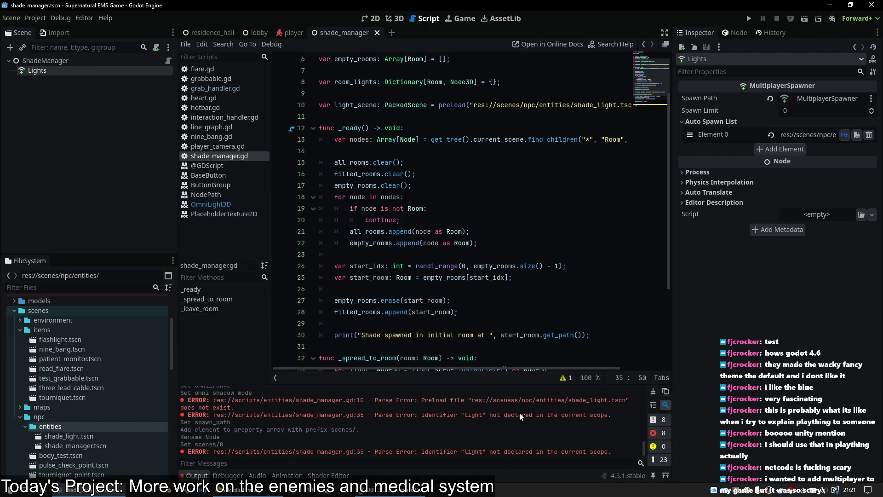
Clear and hide the Output log and set Windows focus assist to alarms only.
left_click(653, 391)
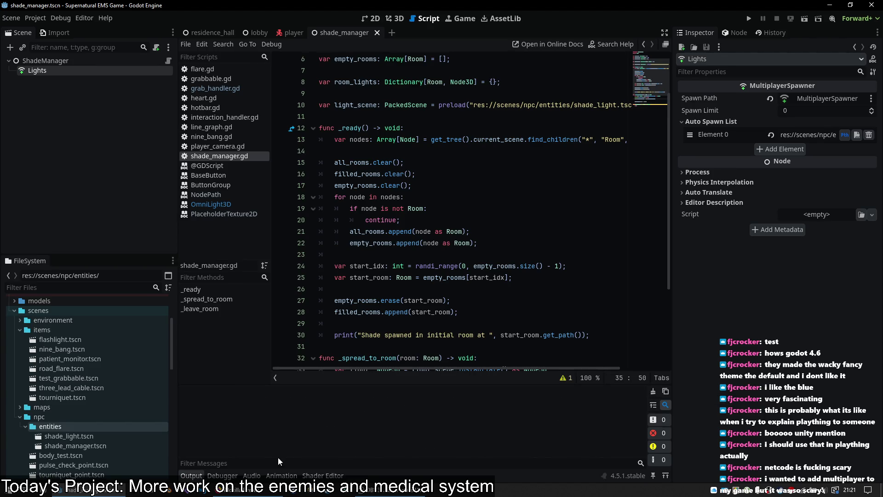
left_click(191, 476)
left_click(870, 489)
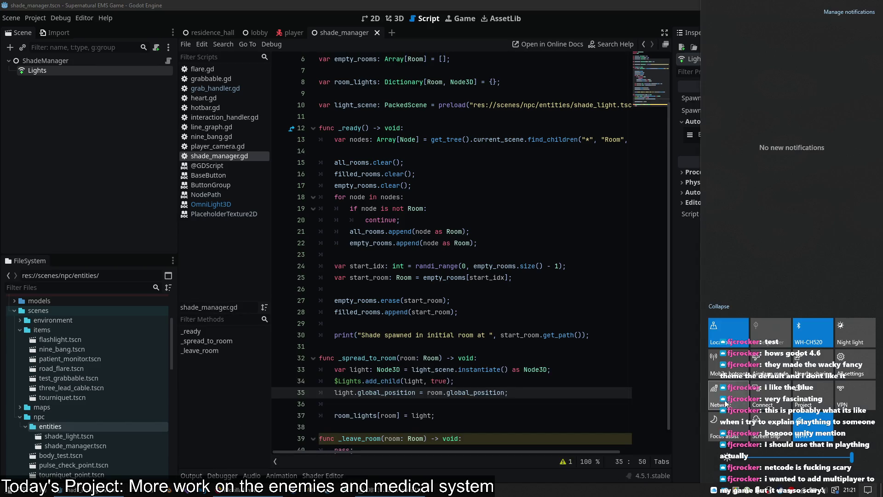
left_click(731, 433)
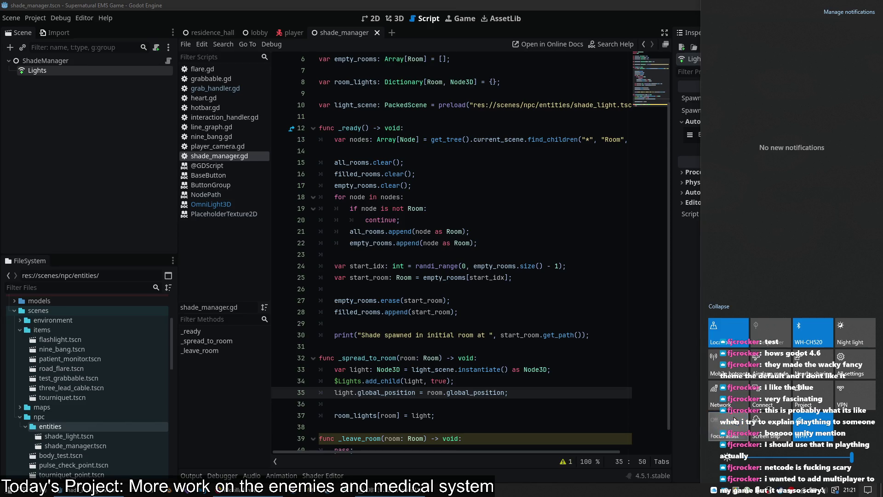
left_click(691, 364)
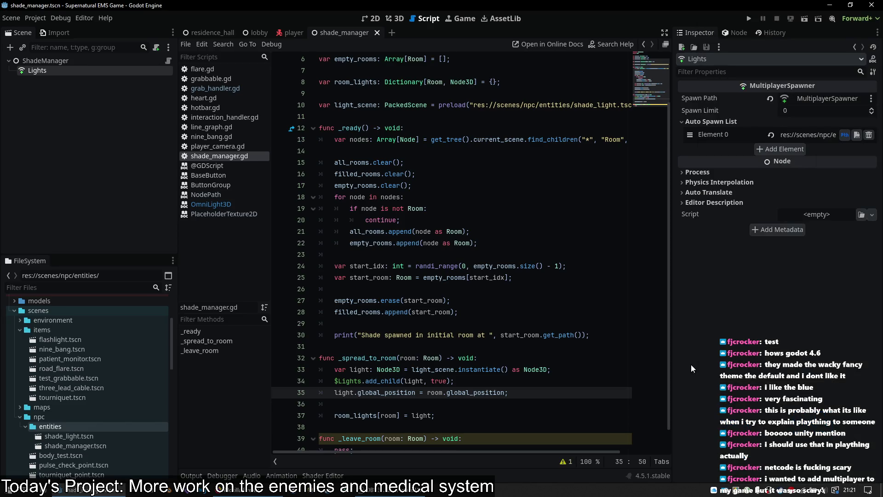
left_click(462, 163)
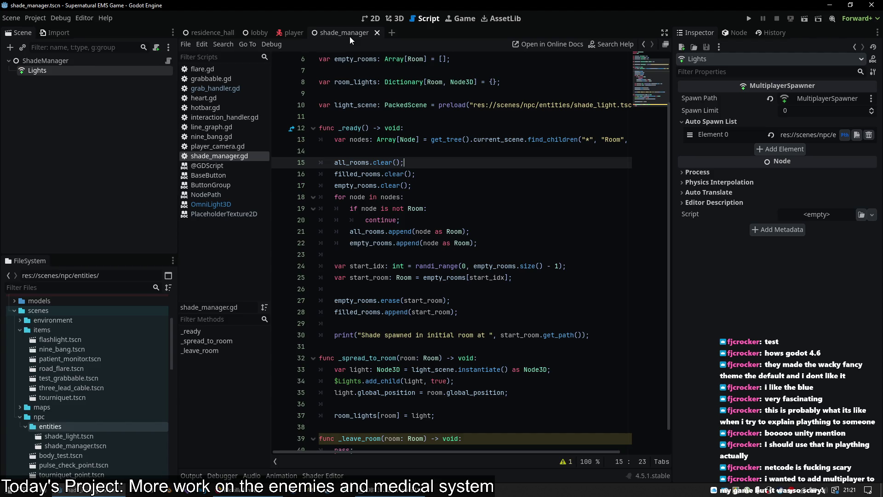
Replace pass in _leave_room with room_lights[room].queue_free(); then switch to residence_hall.
left_click(414, 448)
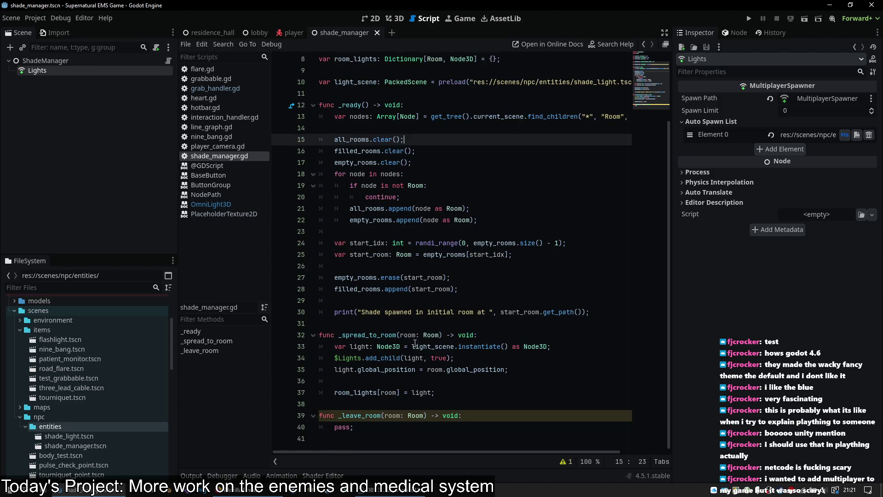
key("shift+Home")
type("room_lights[room].queue_fr")
key("Return")
type(";")
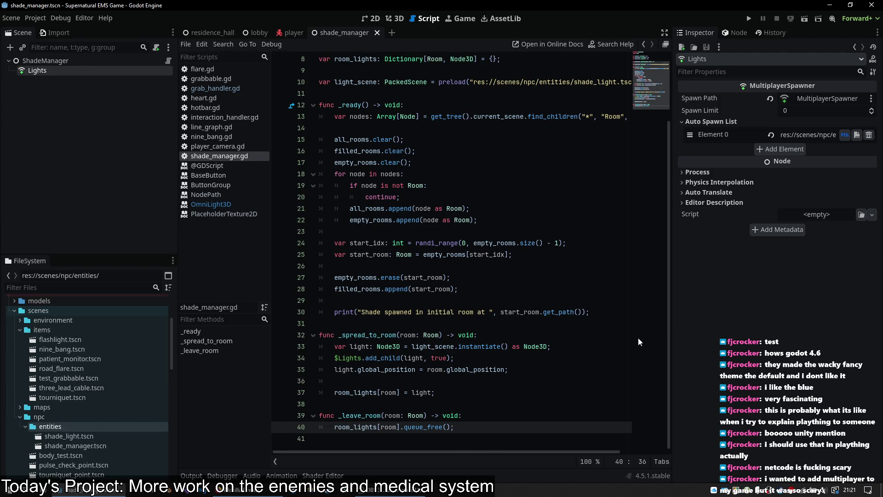
left_click(547, 128)
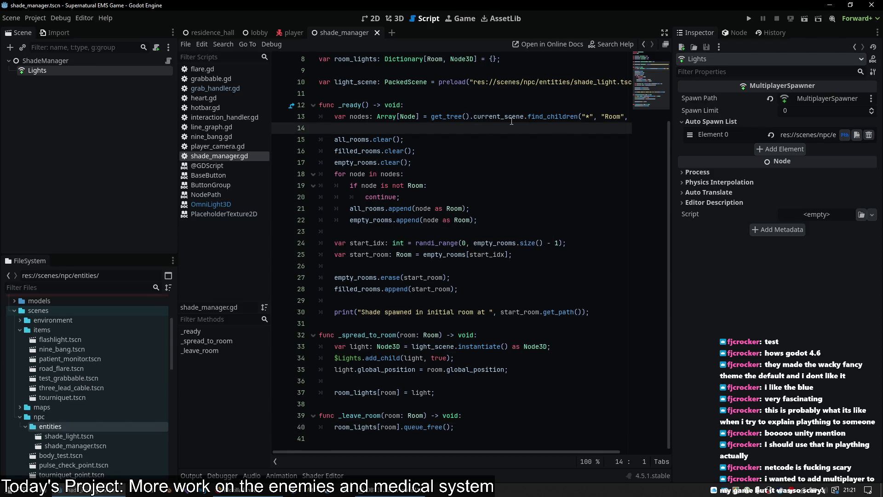
left_click(235, 32)
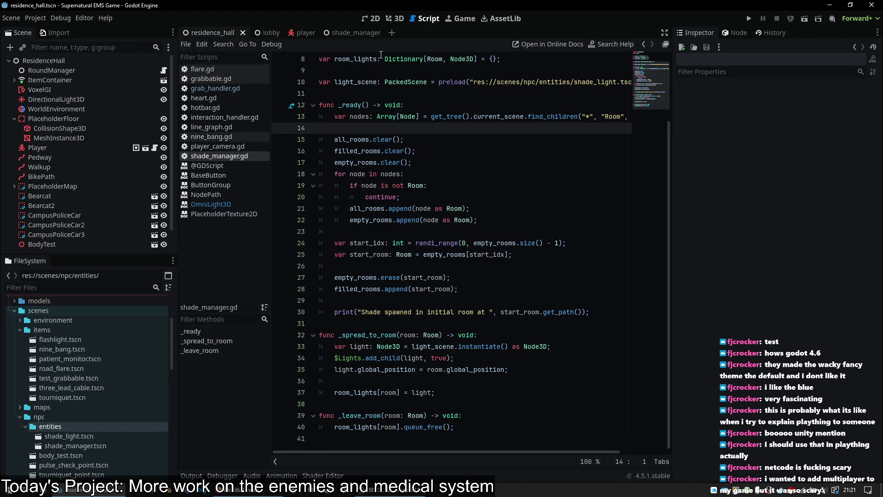
View residence_hall in 3D over the courtyard and select the Catwalk box under Catwalks.
left_click(394, 18)
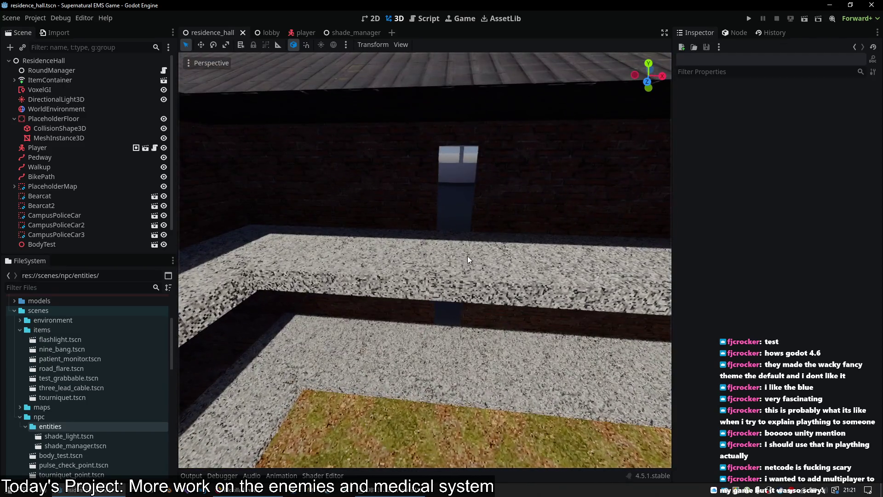
left_click(469, 258)
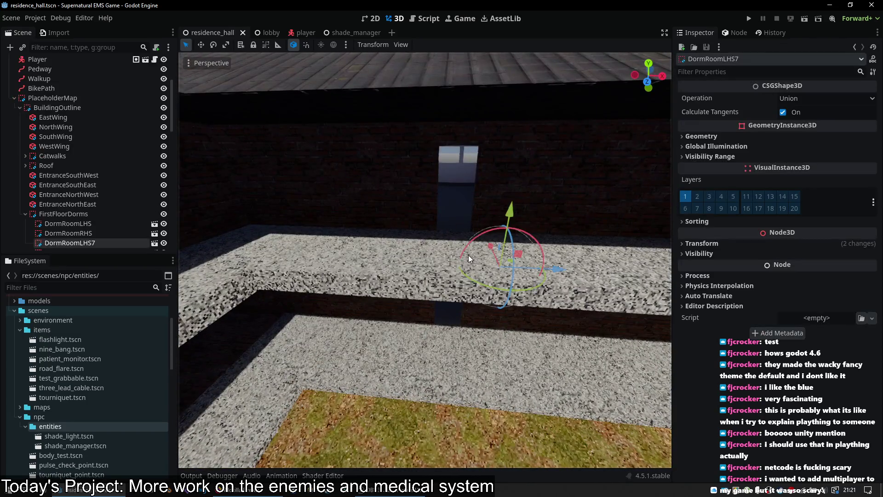
key("s")
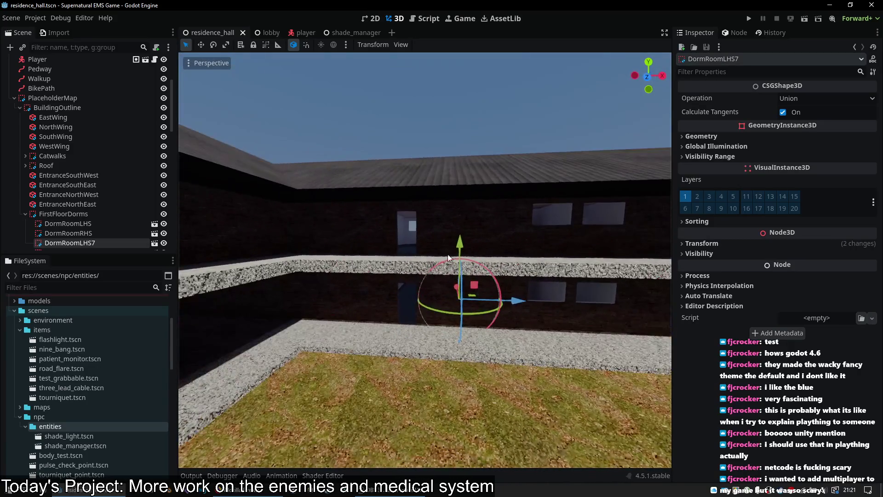
scroll(87, 219, "down", 3)
left_click(253, 227)
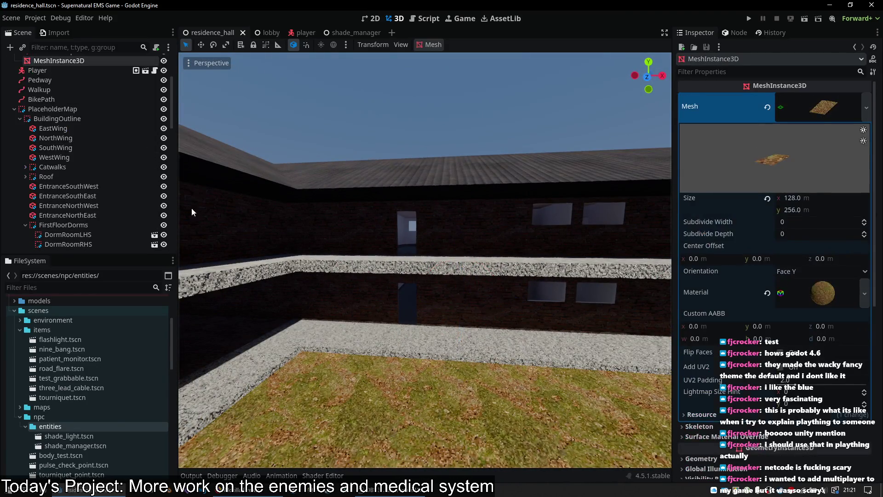
left_click_drag(537, 248, 537, 269)
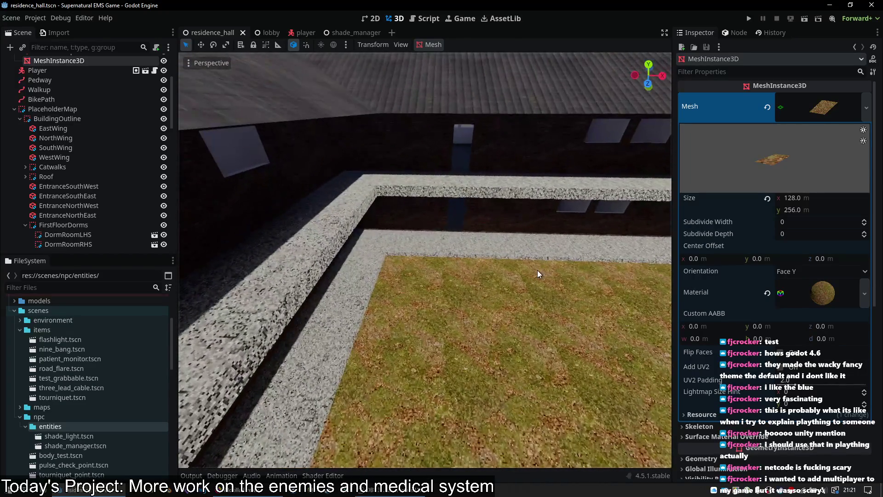
scroll(73, 92, "up", 2)
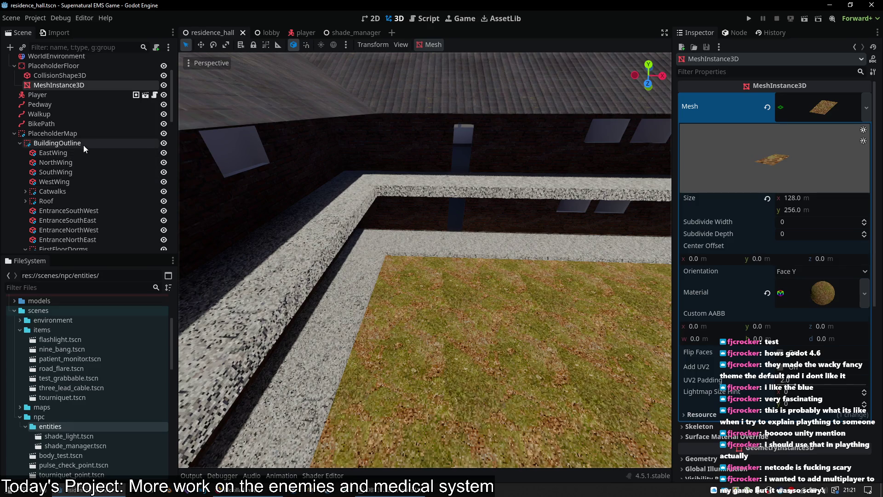
scroll(83, 145, "down", 5)
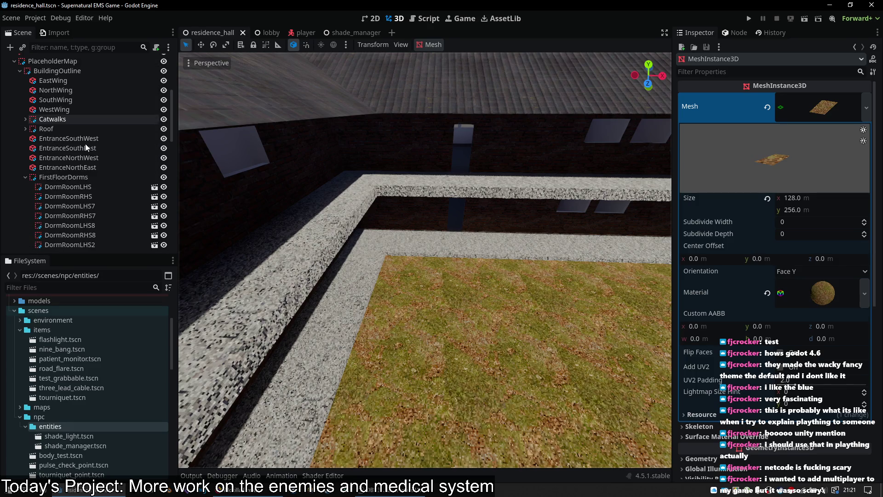
left_click(57, 120)
left_click(25, 120)
left_click(56, 138)
left_click_drag(189, 181, 587, 242)
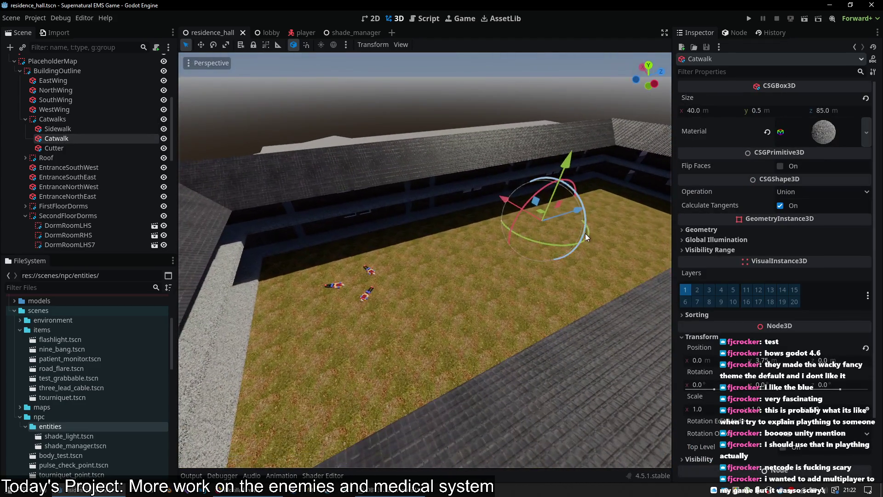
Duplicate Catwalk as Catwalk2, move it out of Catwalks, and resize it to 3.75 m wide, 2.0 m deep.
key("ctrl+d")
left_click_drag(617, 209, 506, 216)
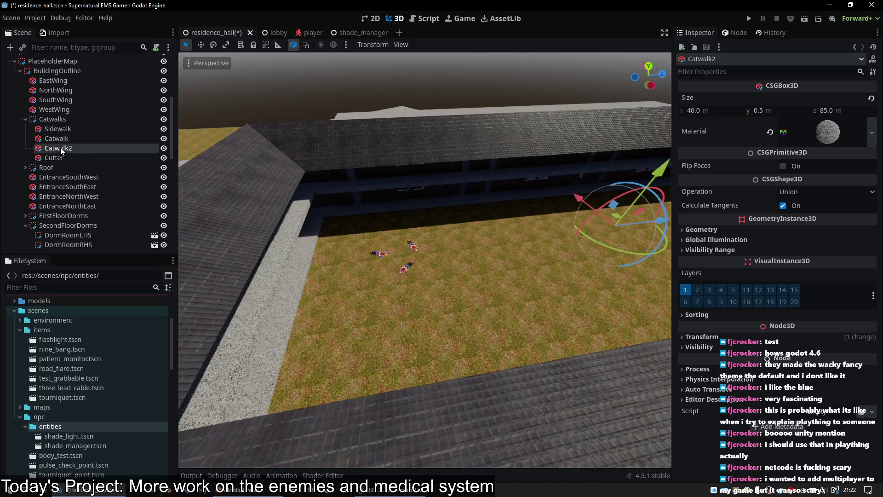
mouse_move(60, 148)
left_mouse_down()
mouse_move(61, 119)
mouse_move(87, 121)
left_mouse_up()
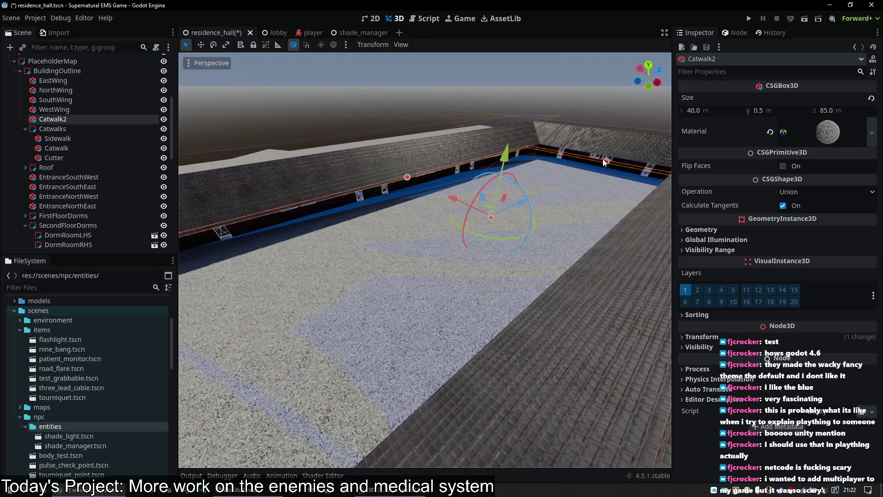
mouse_move(532, 198)
left_mouse_down()
mouse_move(364, 257)
mouse_move(332, 282)
mouse_move(230, 327)
left_mouse_up()
left_click_drag(459, 254, 443, 200)
mouse_move(399, 170)
left_mouse_down()
mouse_move(428, 235)
mouse_move(424, 243)
mouse_move(444, 260)
left_mouse_up()
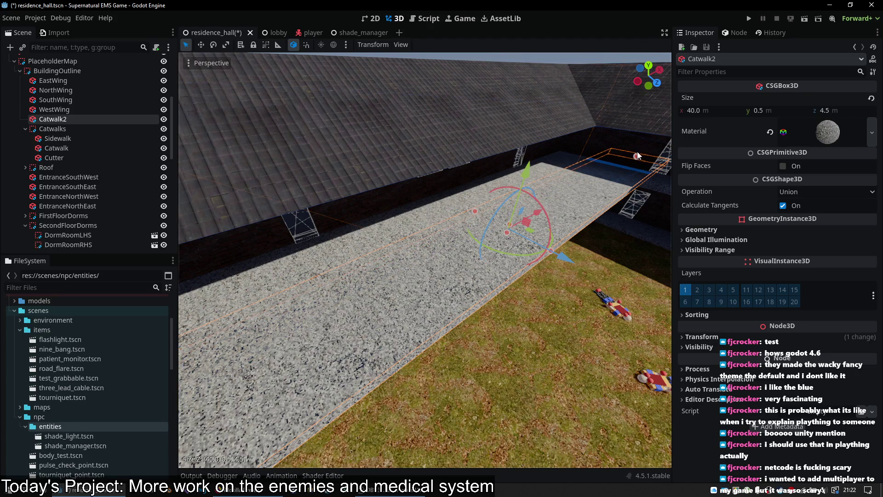
mouse_move(636, 156)
left_mouse_down()
mouse_move(564, 222)
mouse_move(435, 272)
mouse_move(388, 302)
mouse_move(361, 347)
mouse_move(367, 354)
left_mouse_up()
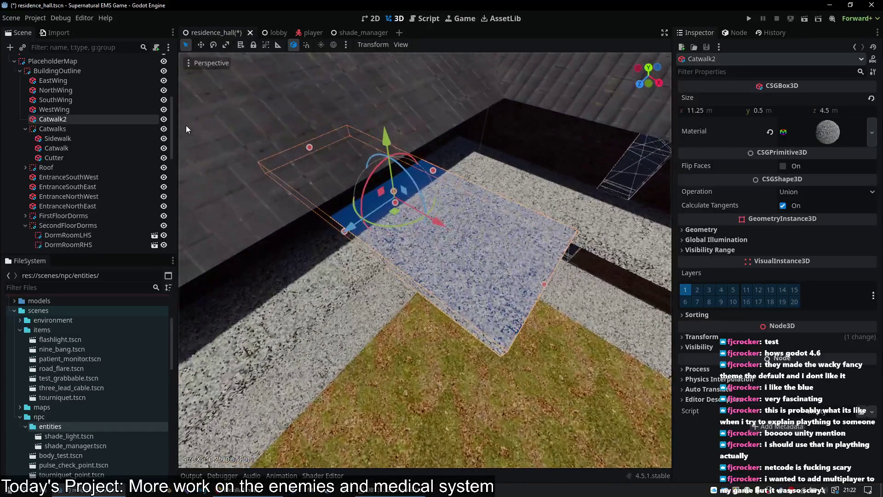
mouse_move(314, 151)
left_mouse_down()
mouse_move(471, 239)
mouse_move(435, 217)
mouse_move(455, 217)
left_mouse_up()
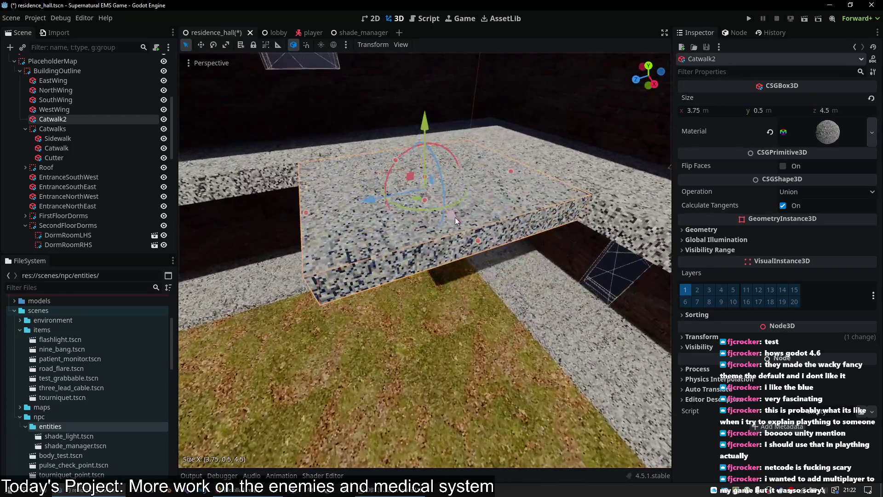
mouse_move(305, 211)
left_mouse_down()
mouse_move(437, 188)
mouse_move(426, 252)
mouse_move(389, 260)
mouse_move(472, 303)
mouse_move(462, 327)
mouse_move(431, 333)
mouse_move(482, 327)
left_mouse_up()
Nudge Catwalk2 into place as a ramp, save the scene, and bring OBS Studio forward.
left_click_drag(529, 311, 527, 311)
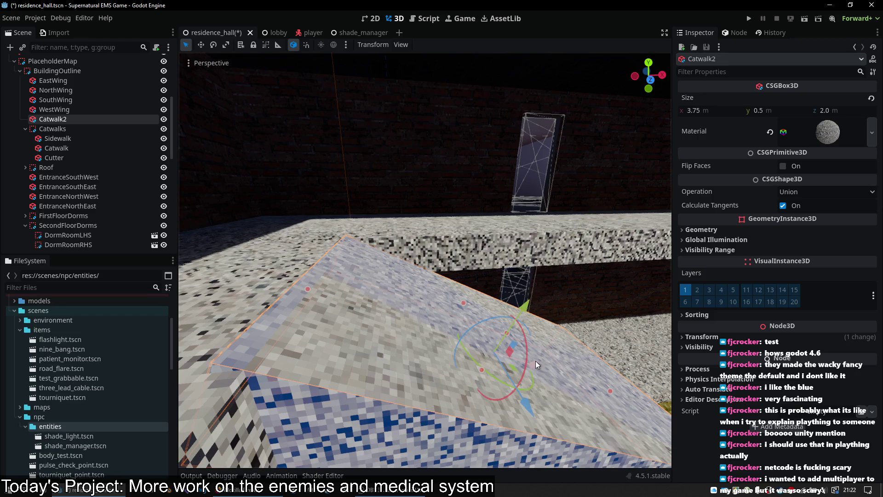
key("g")
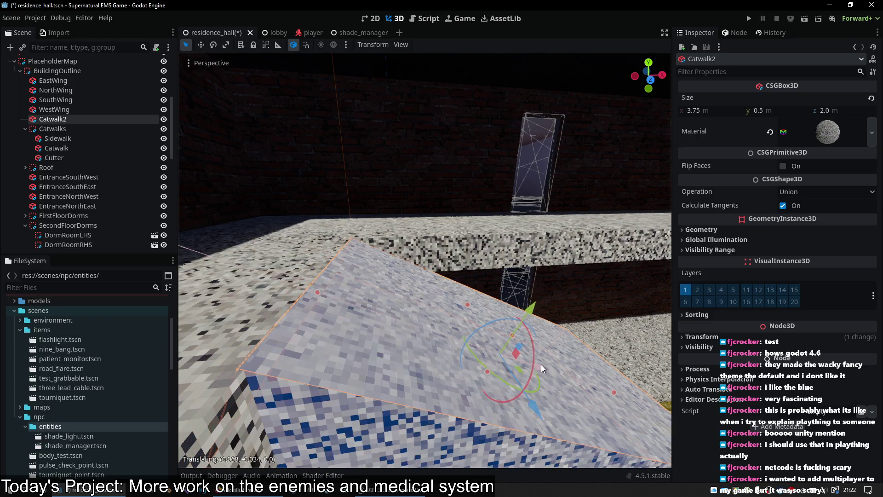
left_click(542, 365)
mouse_move(412, 224)
left_mouse_down()
mouse_move(437, 246)
mouse_move(547, 292)
mouse_move(610, 305)
left_mouse_up()
key("ctrl+s")
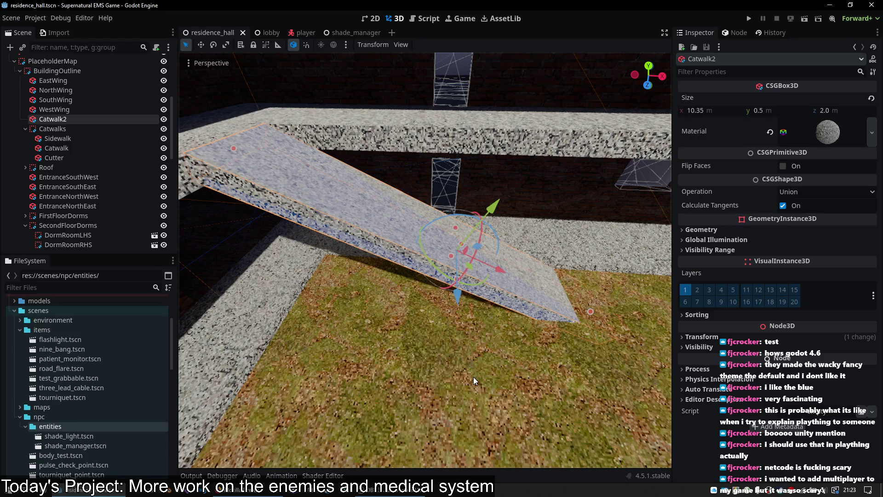
left_click(418, 491)
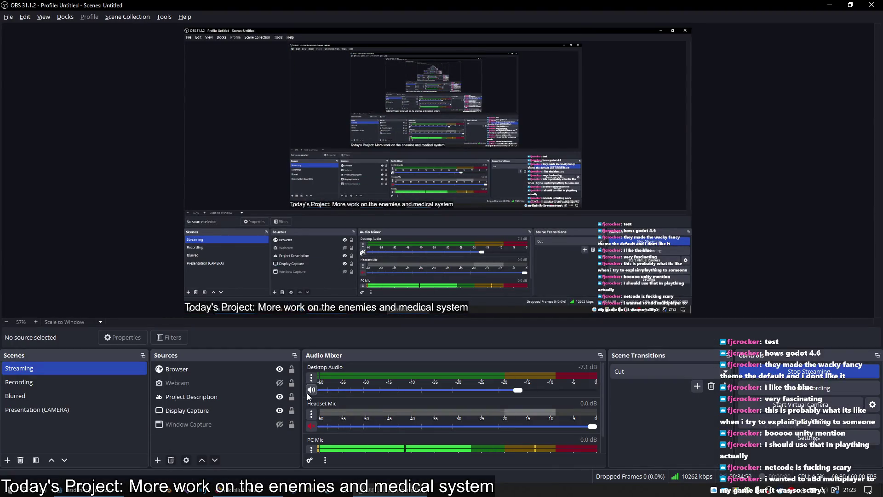
scroll(308, 391, "down", 1)
left_click(51, 398)
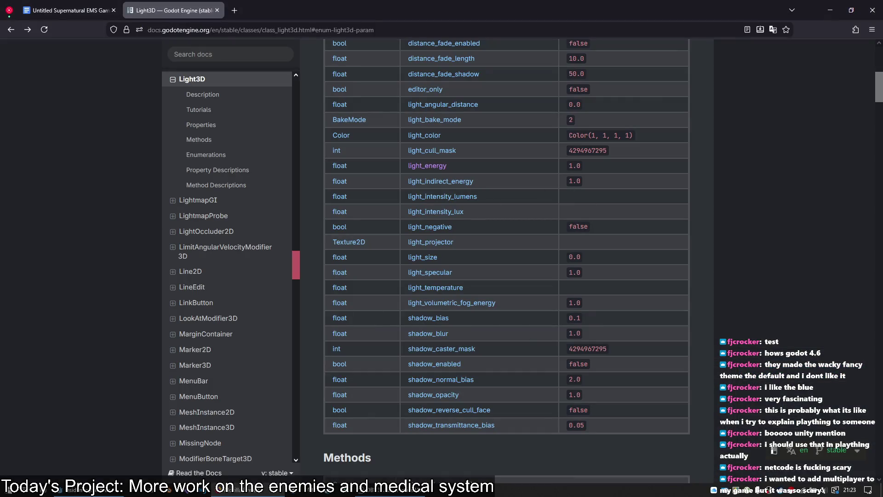
left_click(69, 11)
left_click(382, 491)
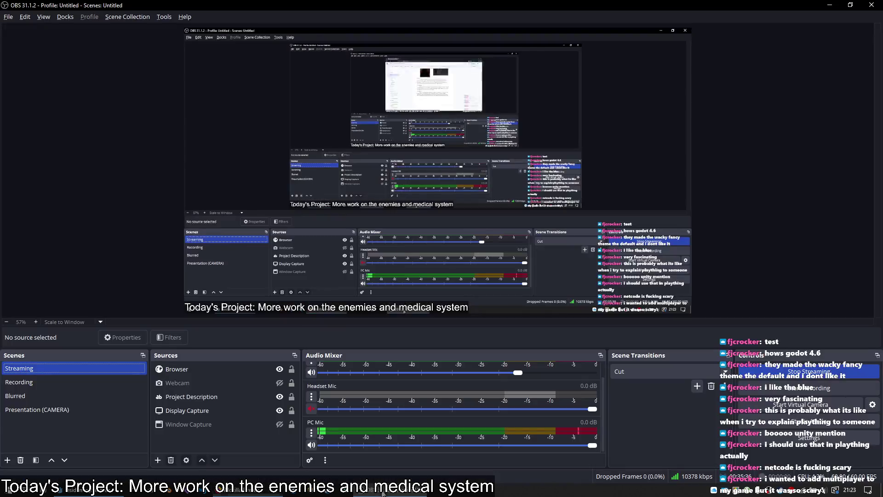
left_click(95, 486)
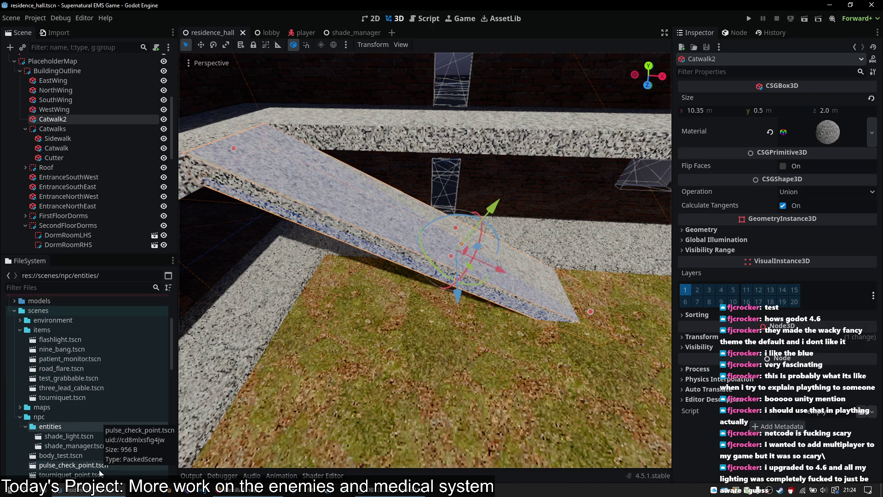
Undo moving Catwalk2 under Sidewalk, collapse PlaceholderMap, and run the project.
mouse_move(51, 118)
left_mouse_down()
mouse_move(18, 134)
mouse_move(28, 137)
left_mouse_up()
key("ctrl+z")
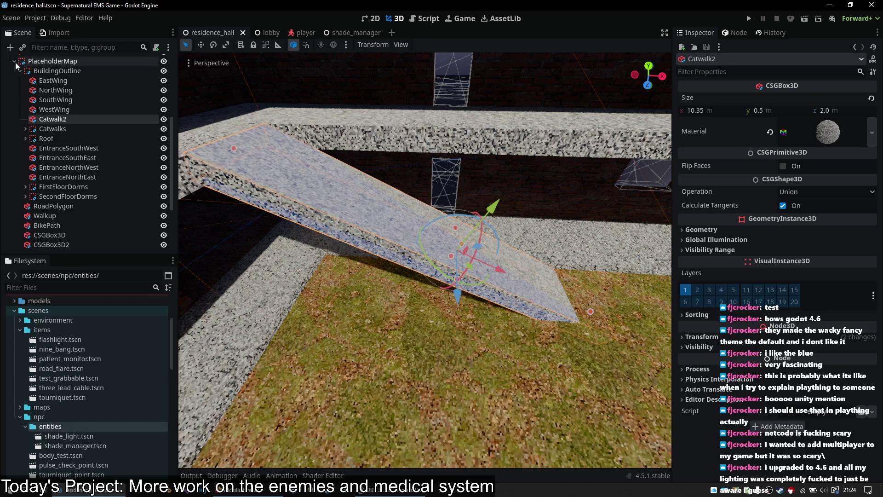
scroll(13, 121, "up", 3)
left_click(14, 133)
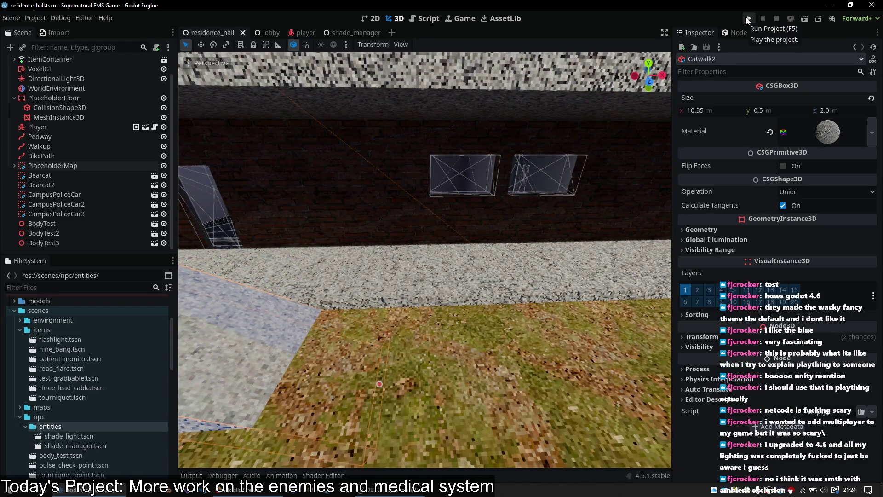
left_click(746, 17)
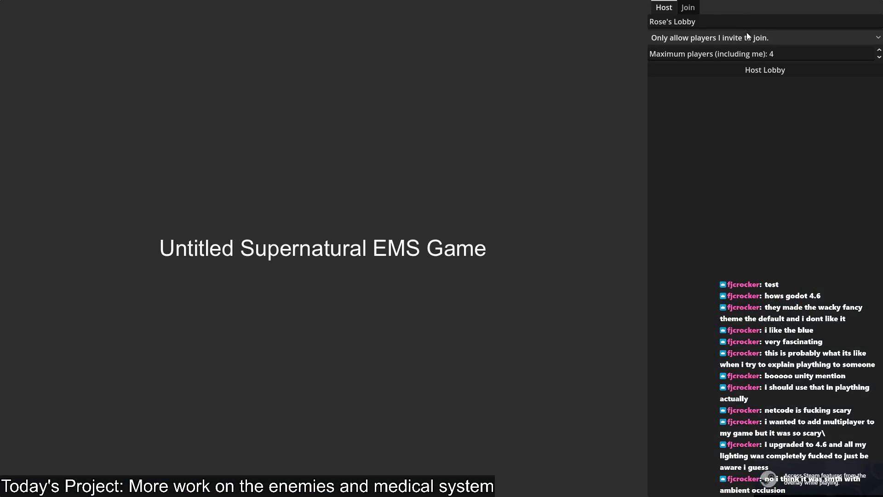
Host a lobby, vote for Residence Hall, and ready up to start the round.
left_click(757, 71)
key("w")
key("e")
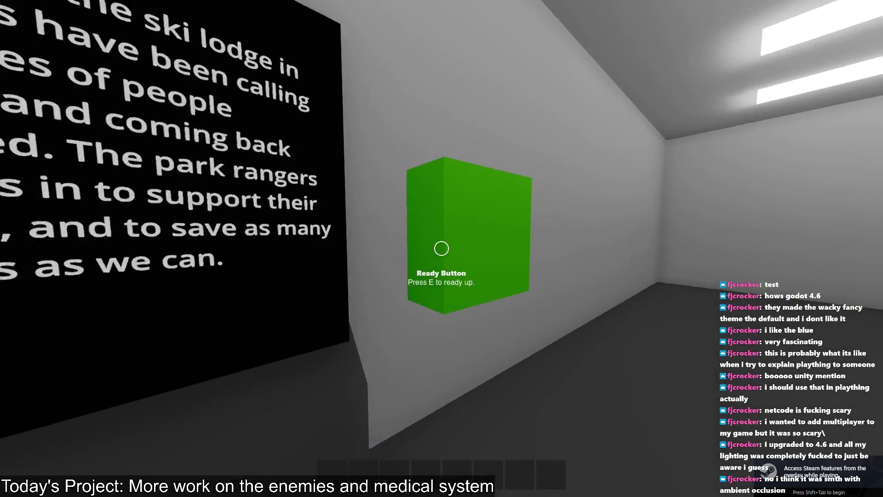
key("e")
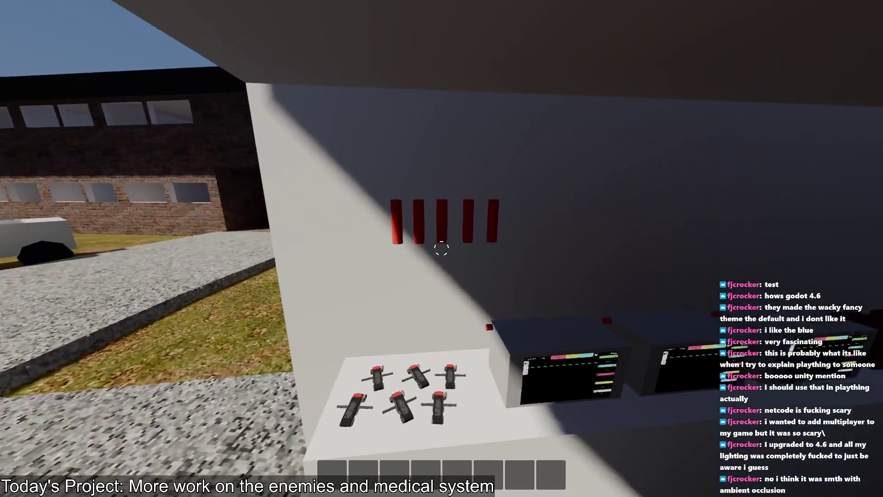
key("alt+Tab")
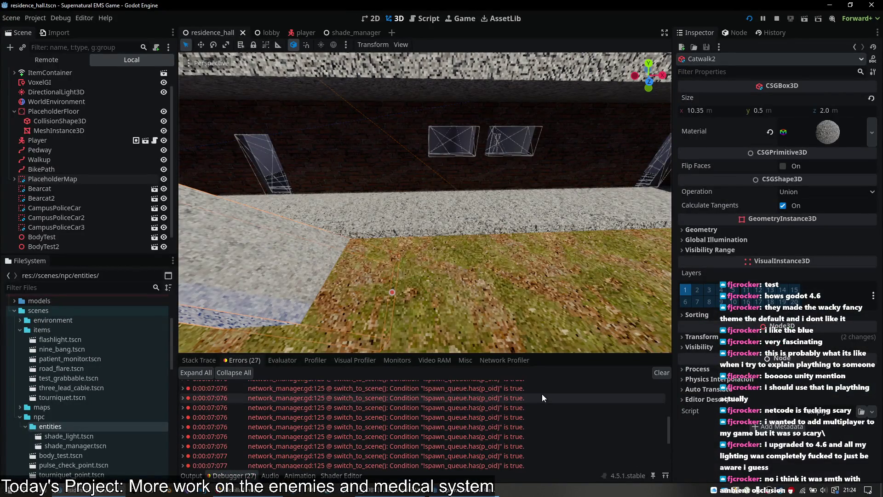
key("alt+Tab")
Pick up a road flare and walk the dark courtyard and dorm rooms, then return to Godot.
key("w")
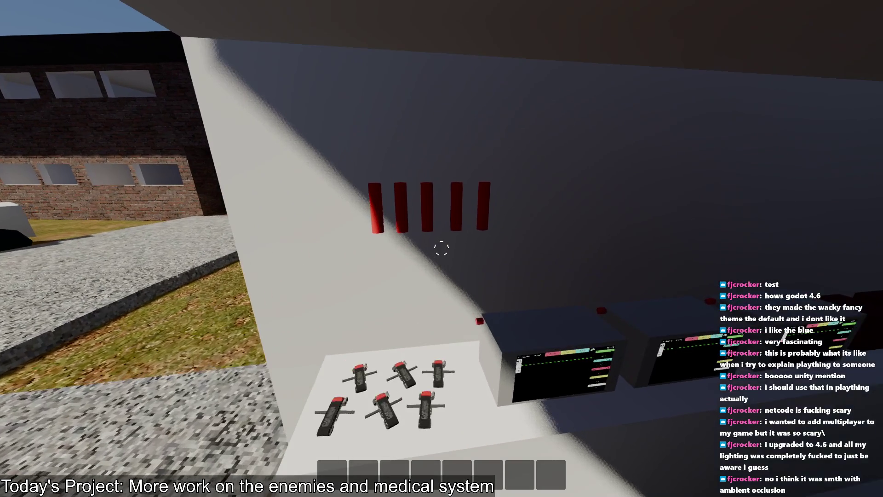
key("e")
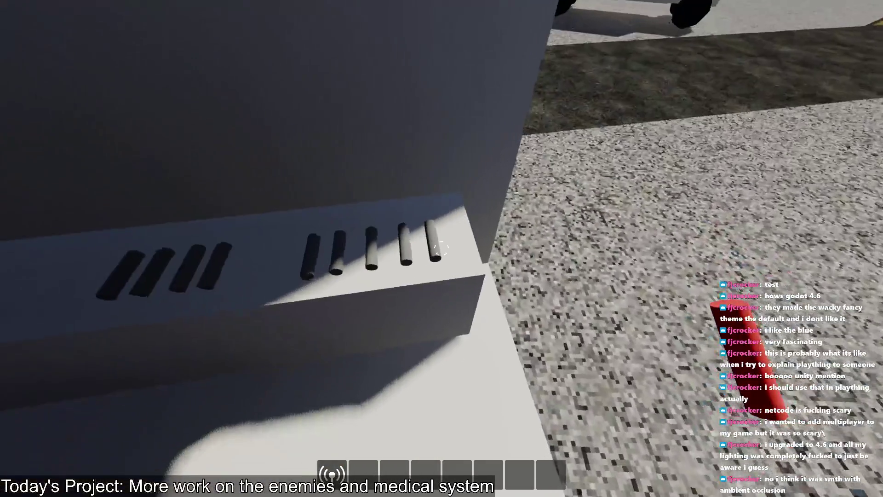
key("w")
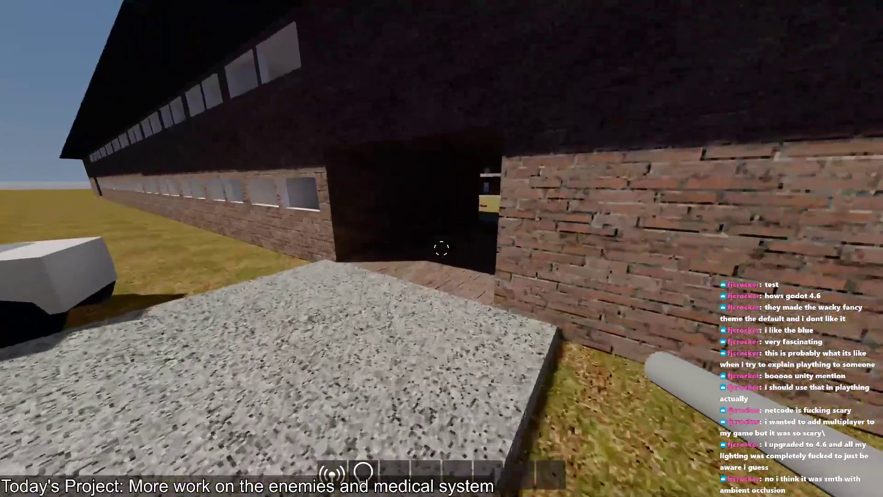
key("w")
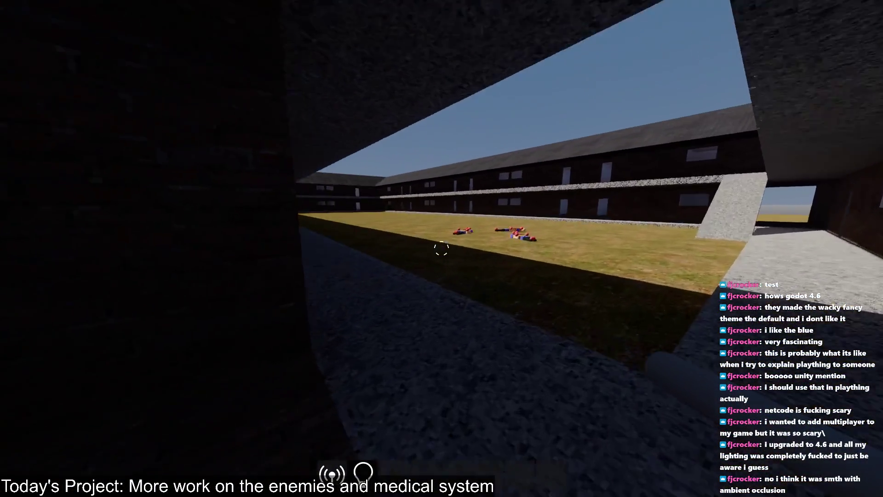
key("w")
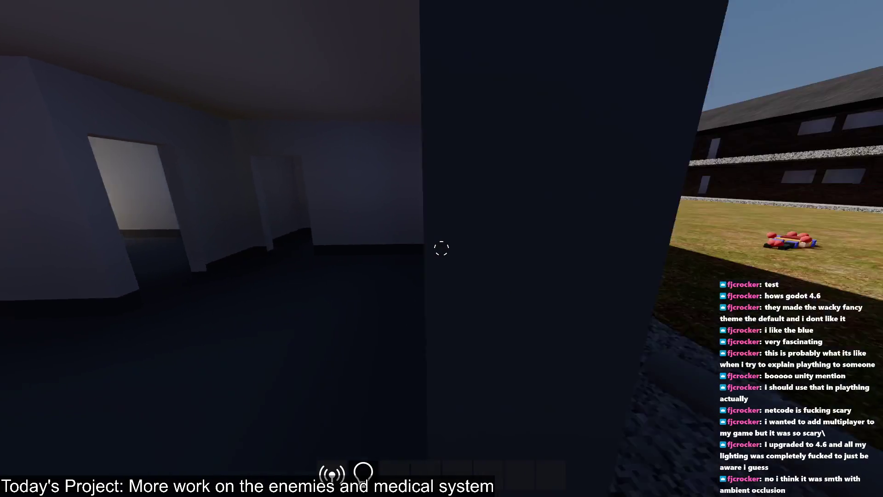
key("w")
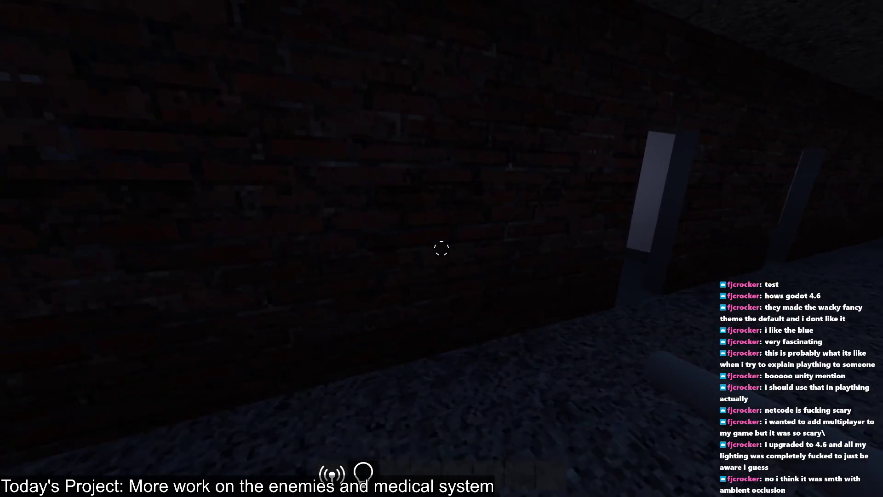
key("a")
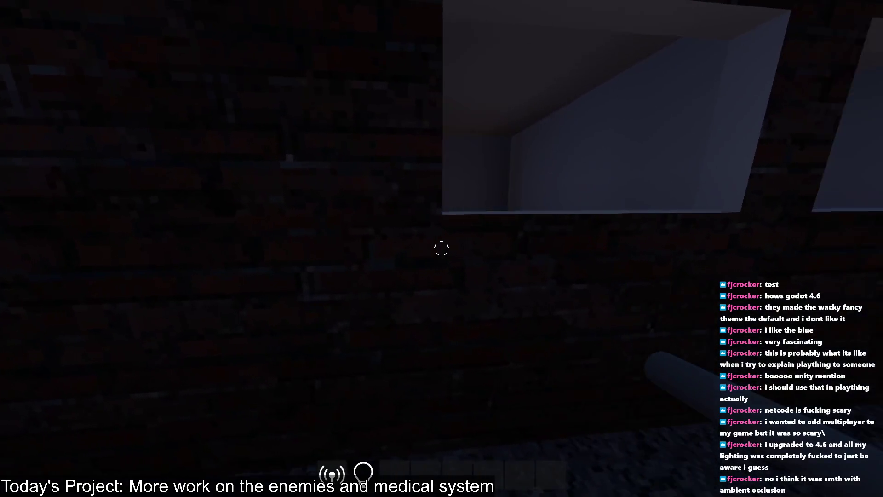
key("a")
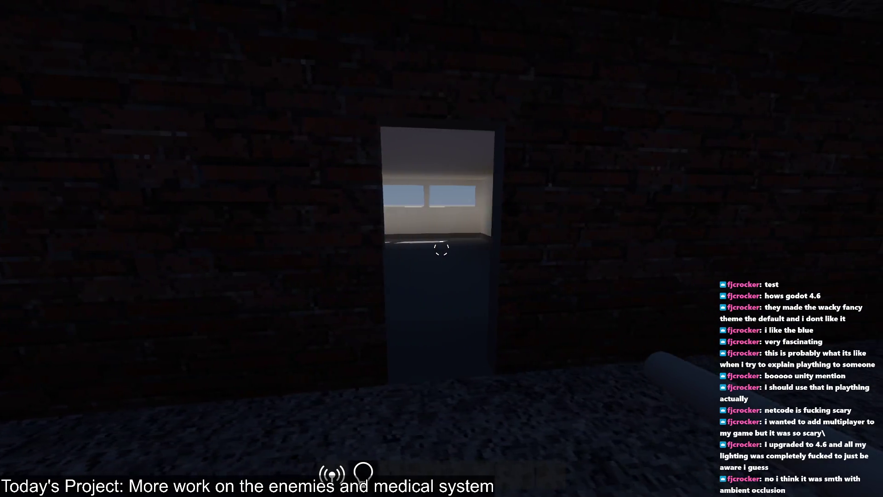
key("d")
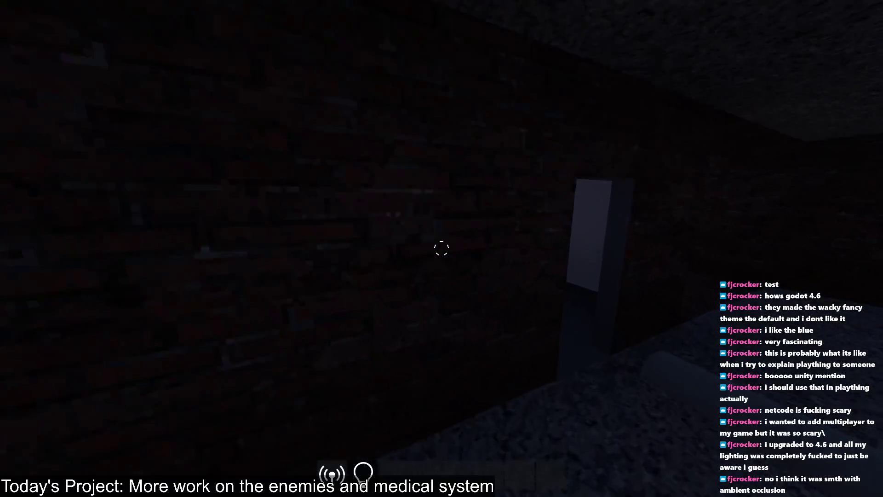
key("alt+Tab")
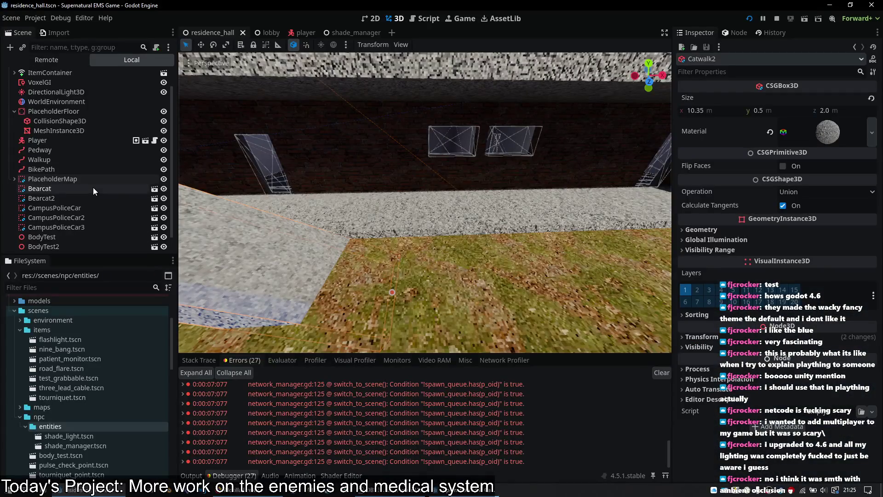
Inspect RoundManager and ShadeManager's Lights spawner in the Remote tree, then open shade_manager.gd.
left_click(59, 57)
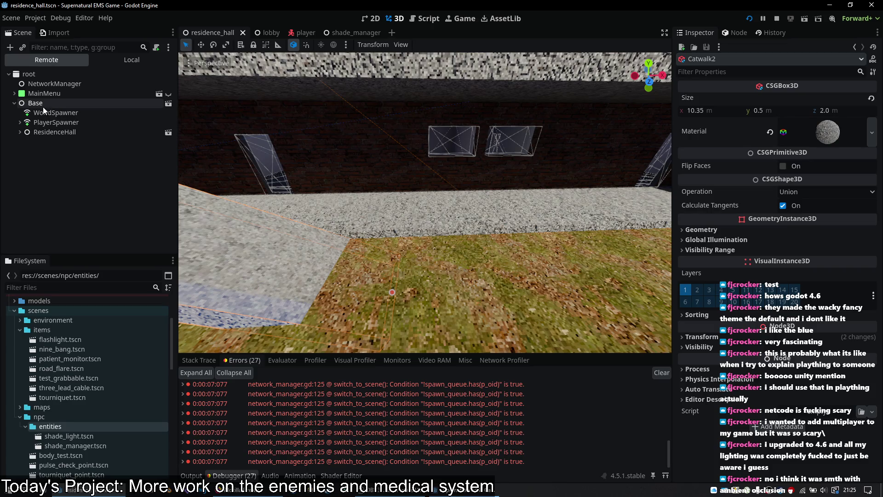
left_click(55, 134)
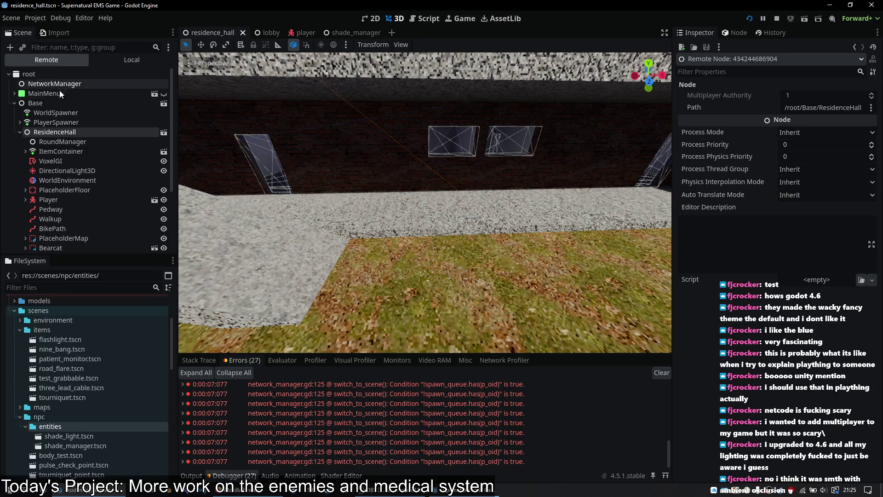
left_click(66, 145)
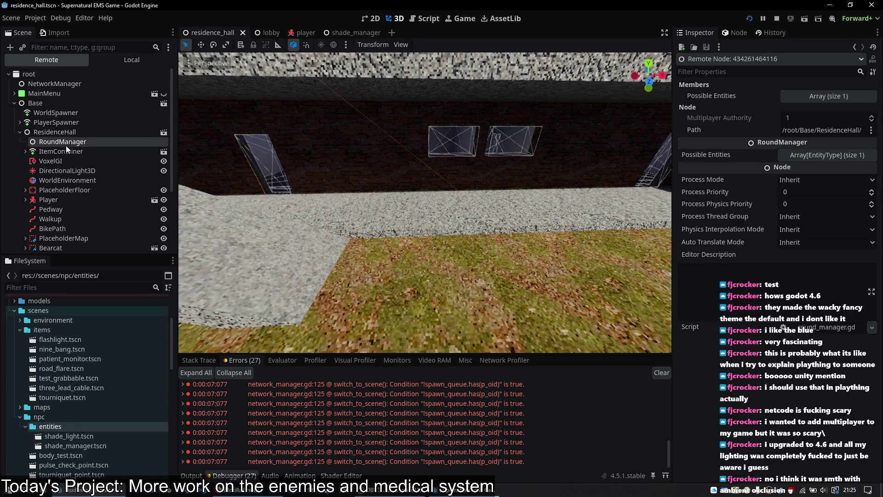
left_click(834, 159)
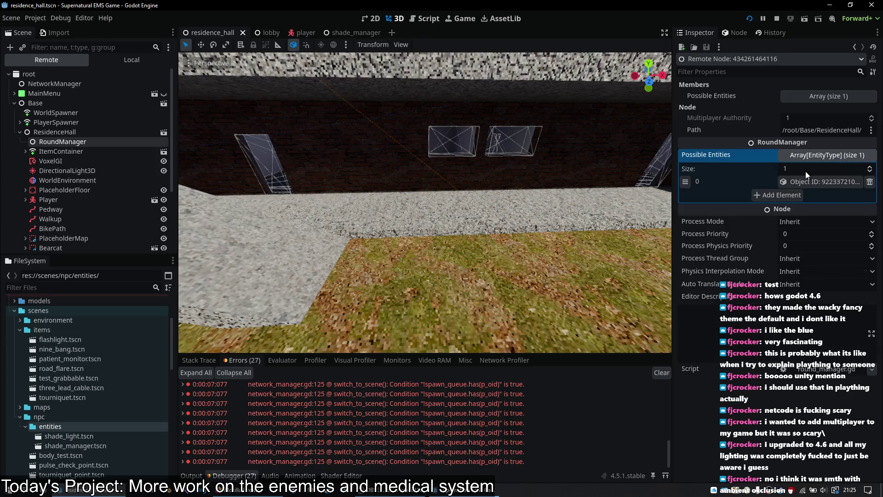
scroll(150, 200, "down", 4)
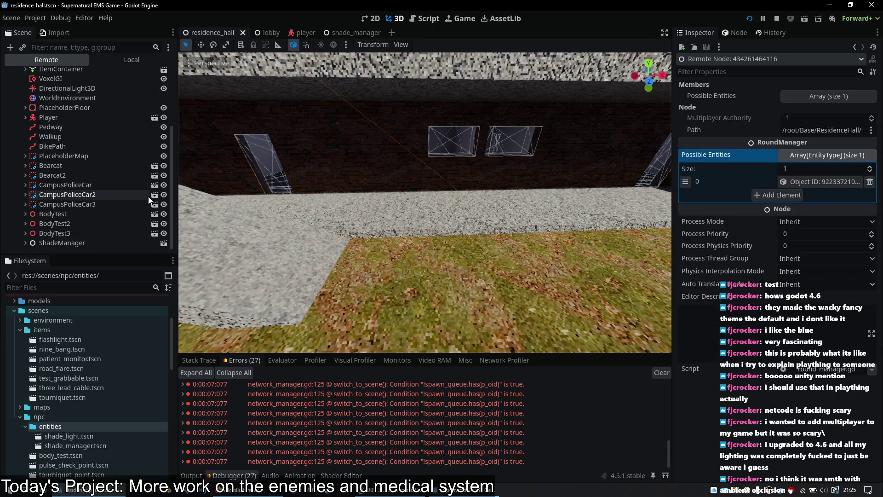
left_click(83, 243)
left_click(76, 240)
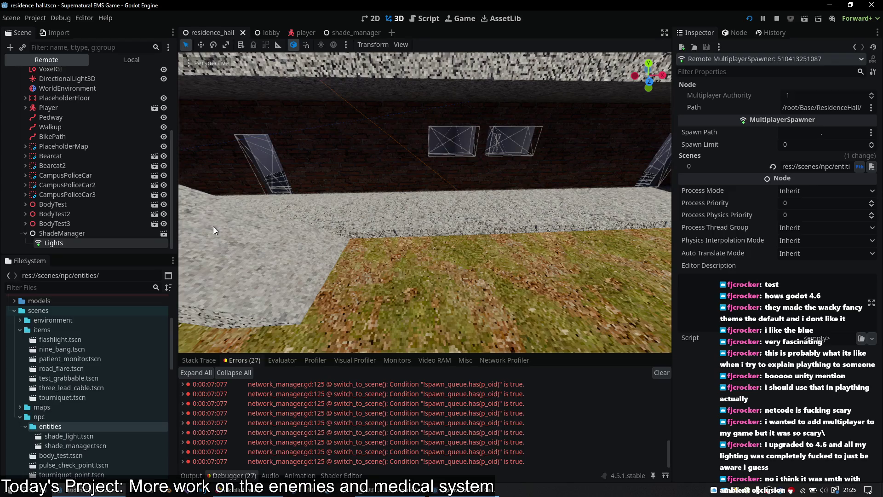
left_click(424, 19)
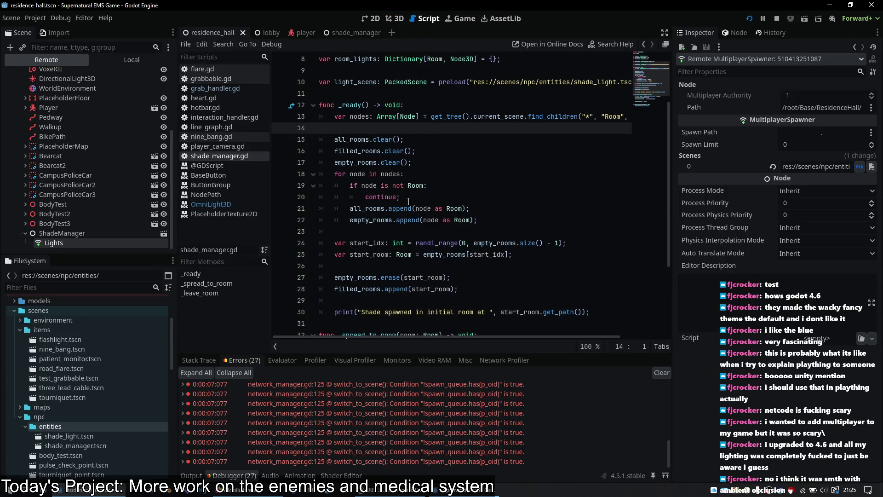
Close the running game and scroll back through shade_manager.gd.
left_click(459, 492)
key("alt+F4")
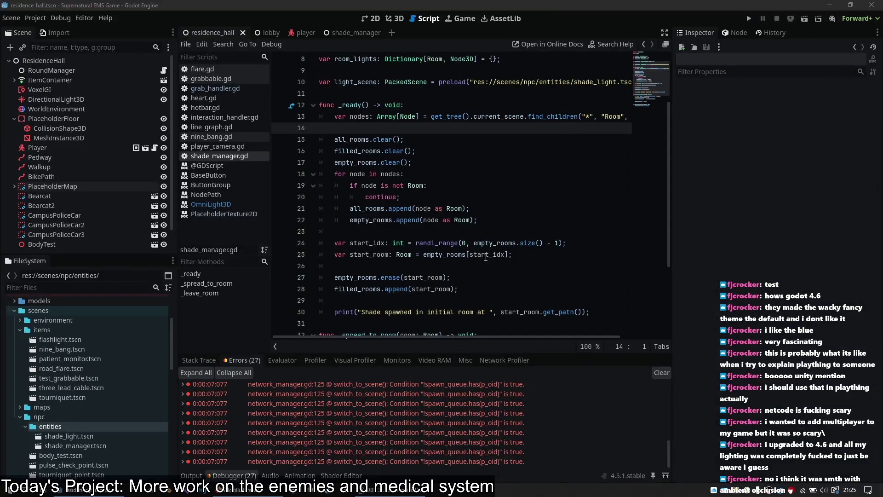
scroll(481, 190, "down", 3)
scroll(573, 257, "up", 3)
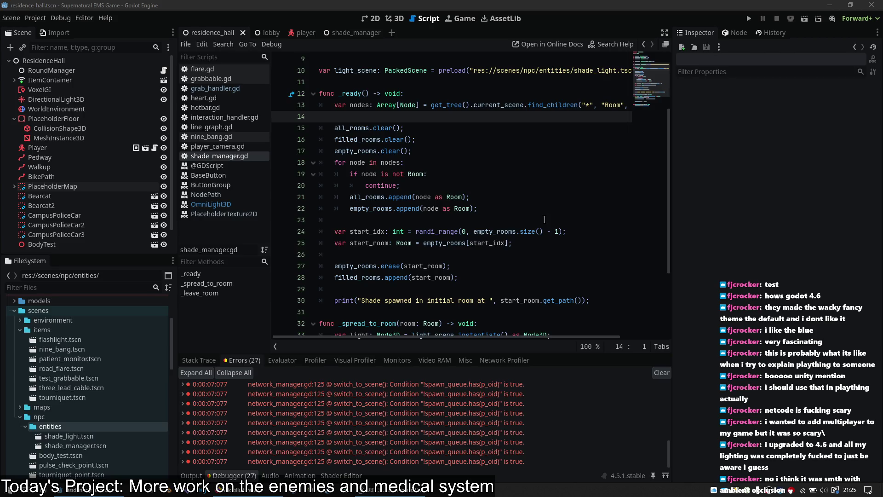
scroll(545, 220, "down", 3)
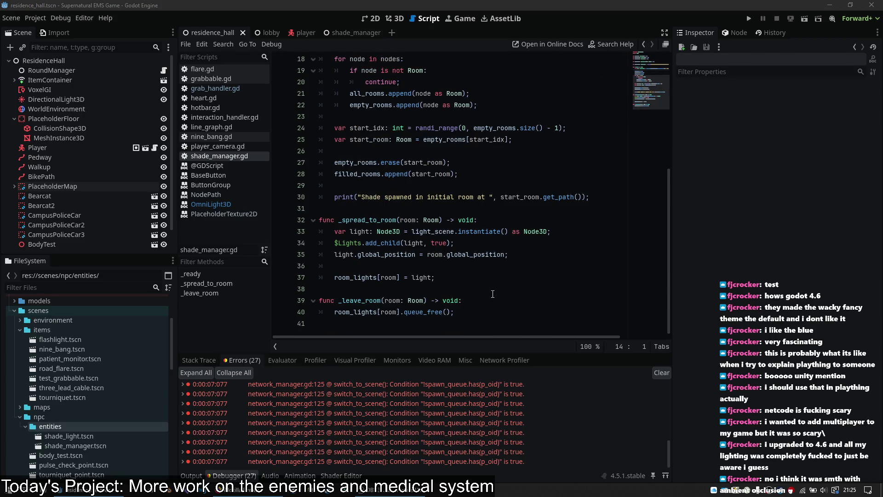
Add empty_rooms.erase(room); and filled_rooms.append(...) list updates to the room functions.
left_click(489, 267)
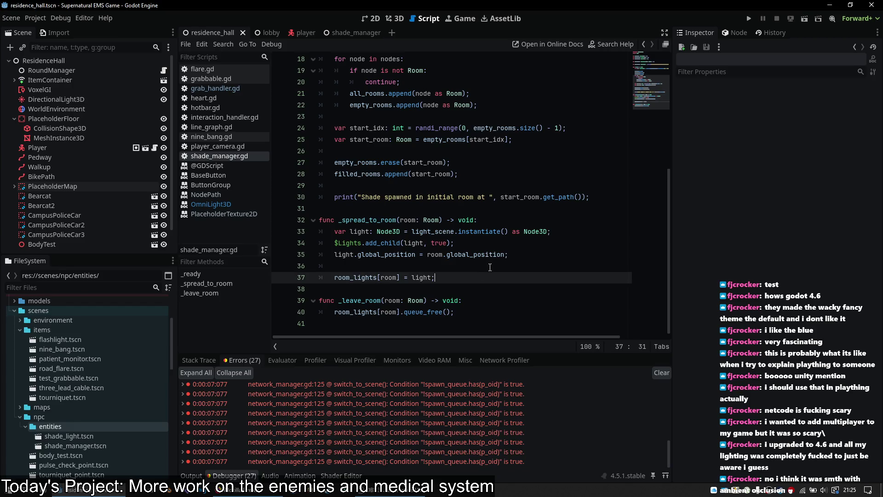
key("Return")
key("Up")
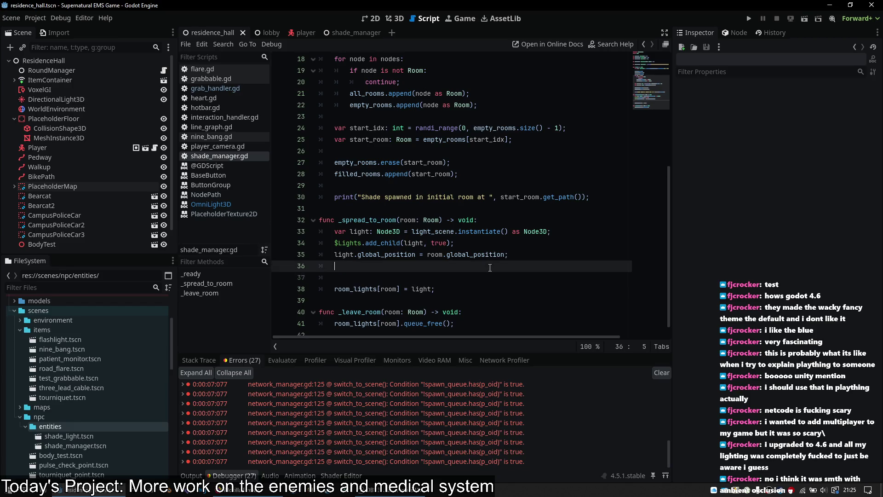
key("Down")
type("empty_rooms.r")
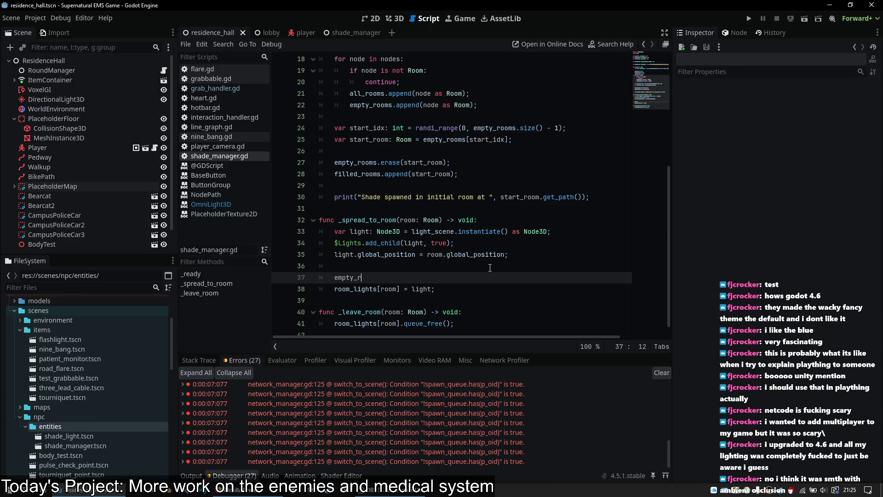
key("BackSpace")
type("erase(room);")
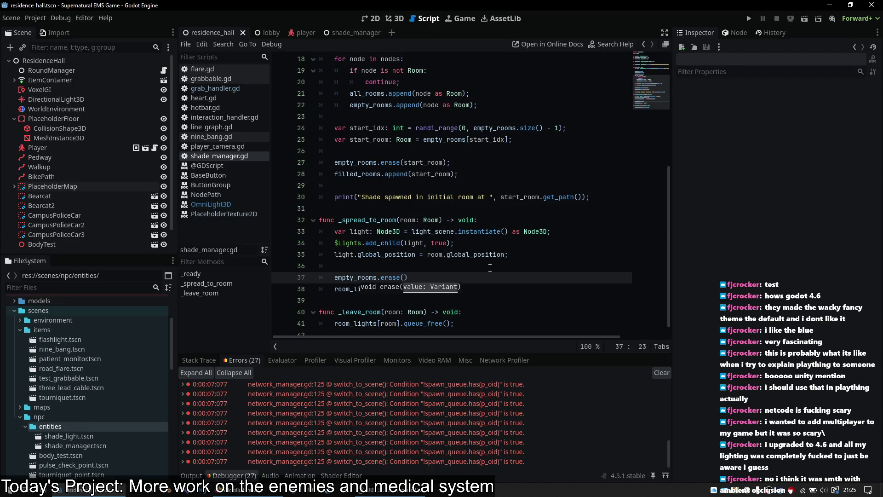
key("Return")
type("filled_rooms.append(room);")
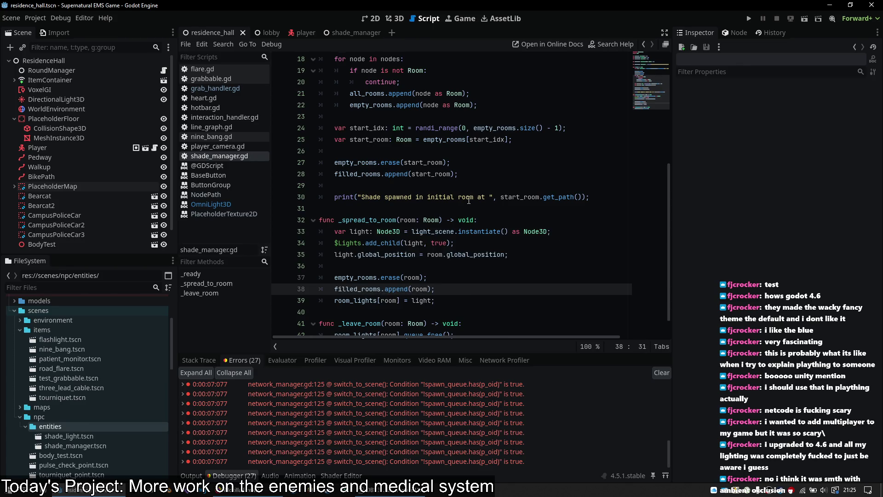
scroll(465, 330, "down", 2)
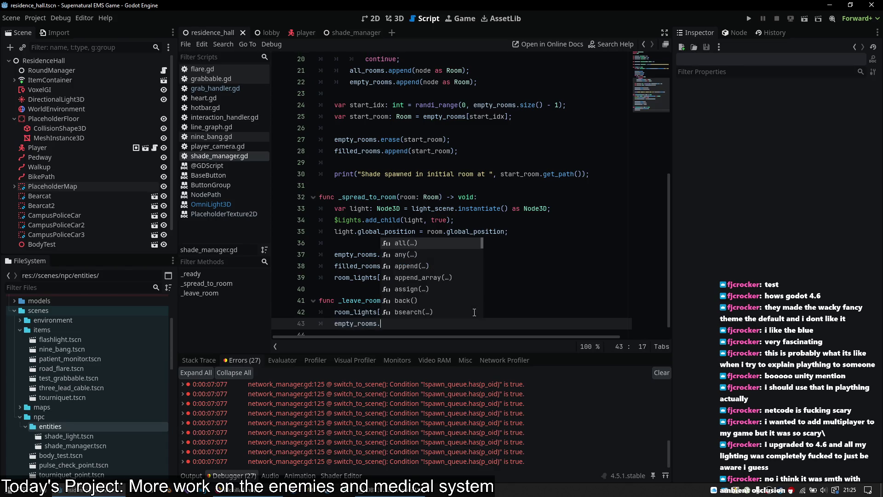
type(");")
key("Return")
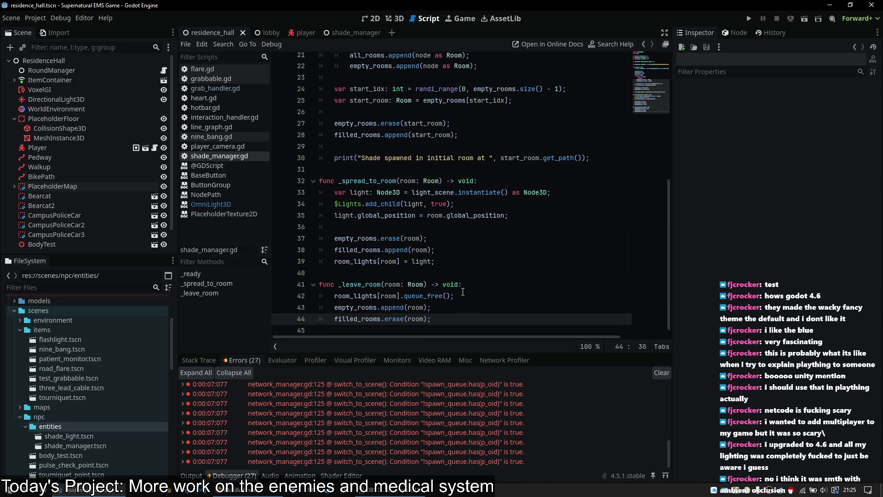
key("BackSpace")
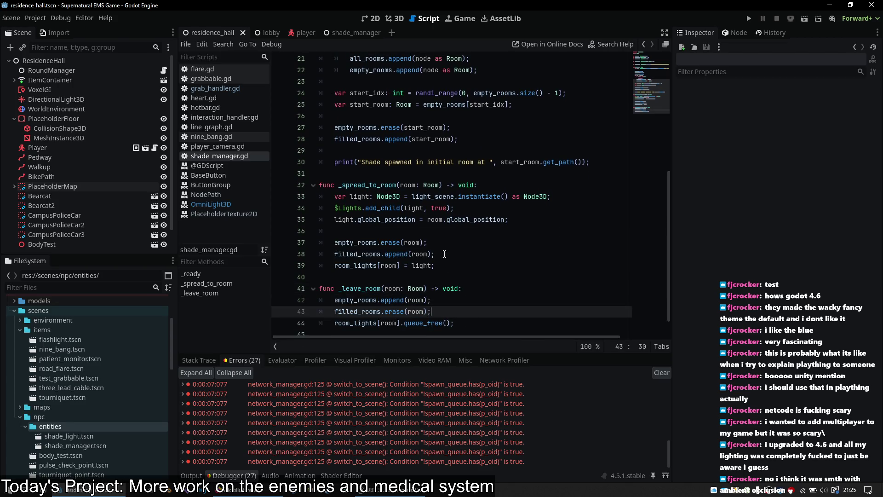
Set room_lights[room] = null, trim the list moves from _ready, and host a lobby.
scroll(449, 261, "down", 1)
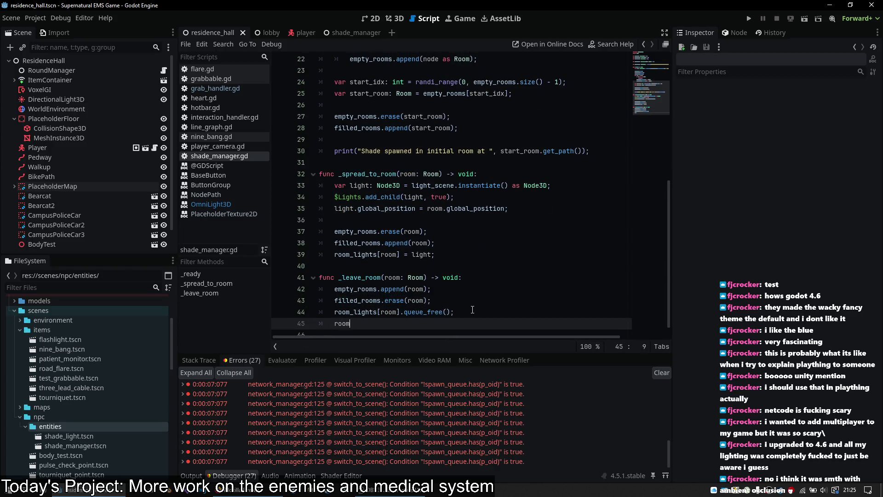
type("room] = nul")
type("l;")
scroll(492, 143, "up", 3)
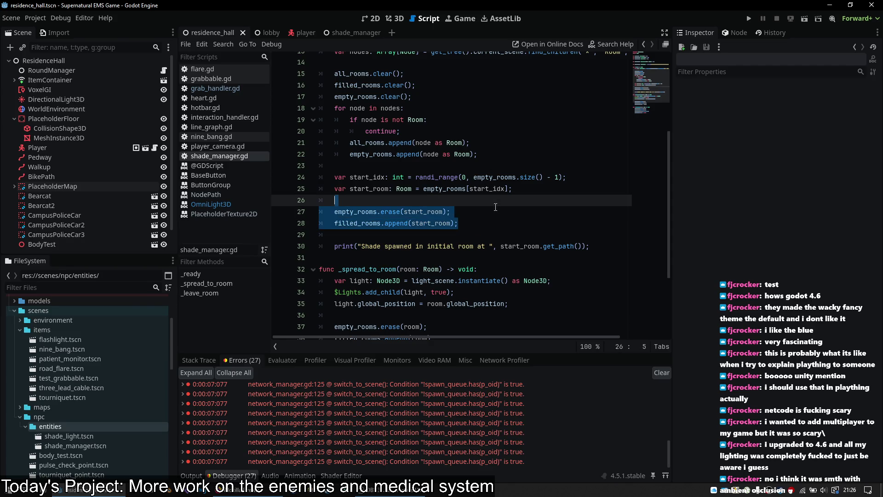
key("Return")
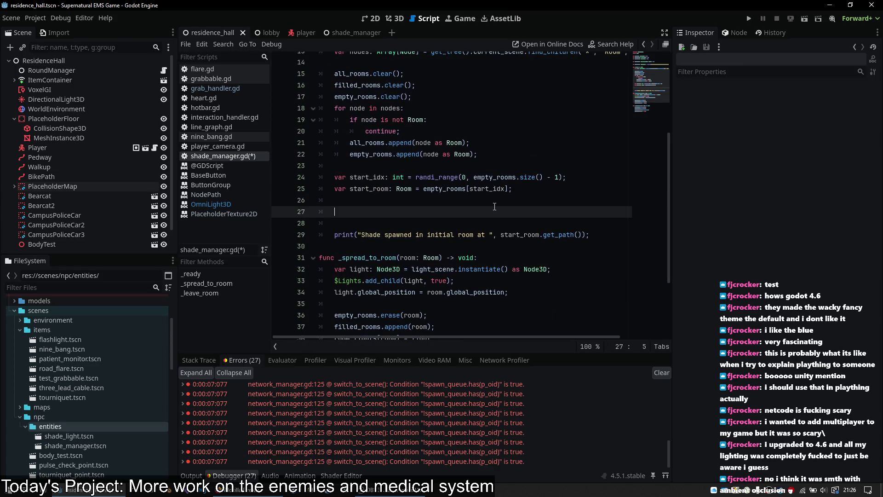
scroll(530, 228, "down", 2)
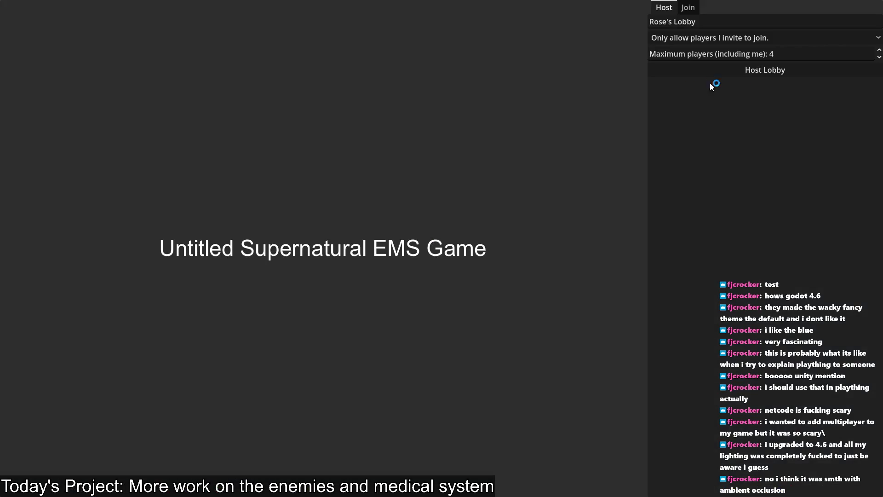
left_click(765, 70)
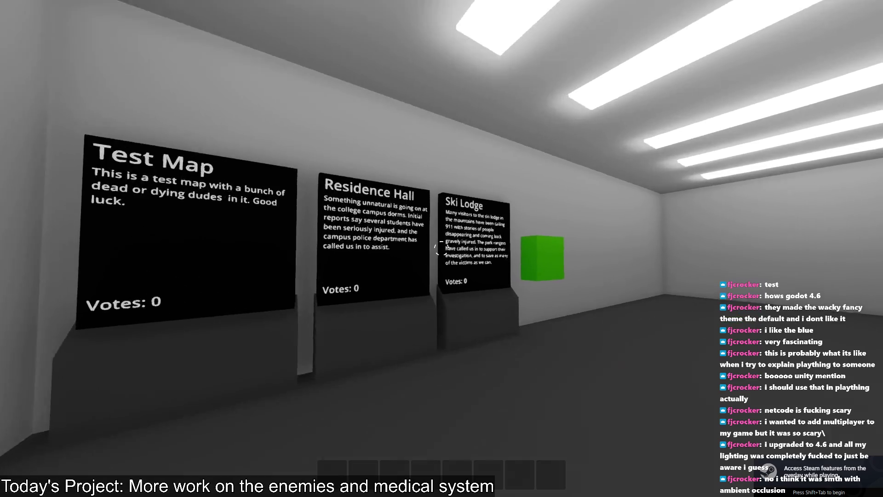
Vote for Residence Hall, pick up and equip the flashlight, then return to the Godot editor.
key("e")
key("e")
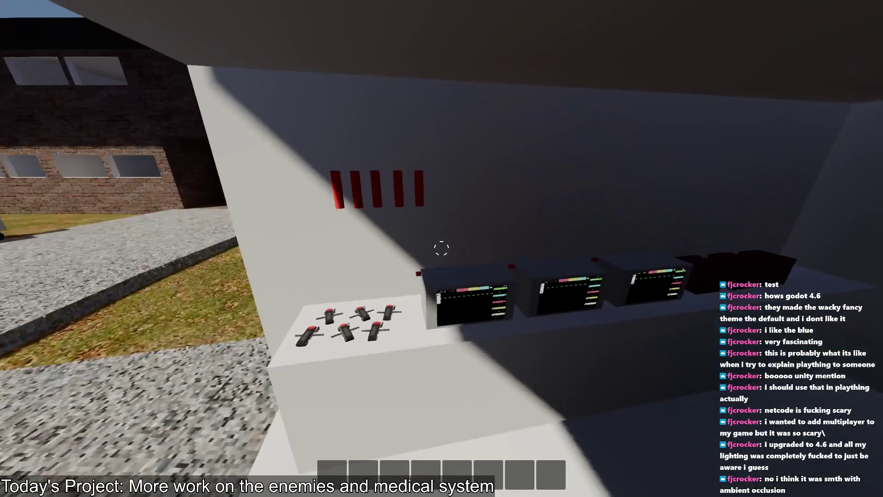
key("e")
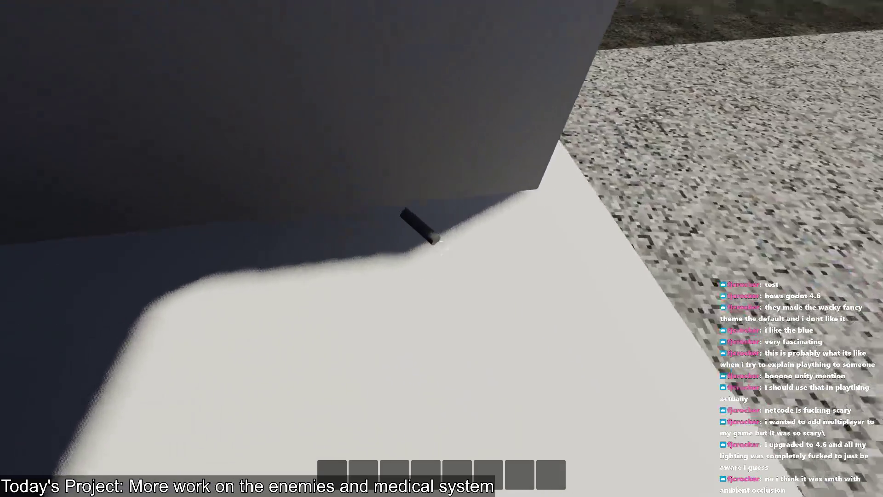
key("e")
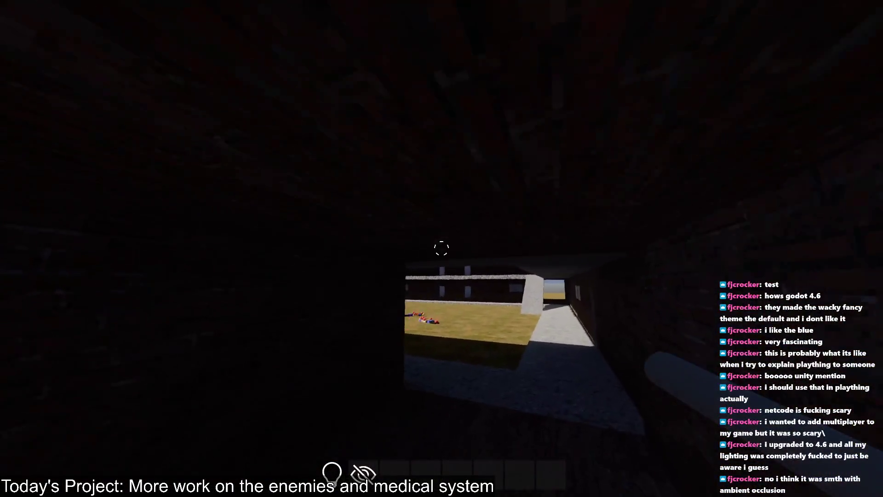
key("F8")
scroll(43, 233, "down", 2)
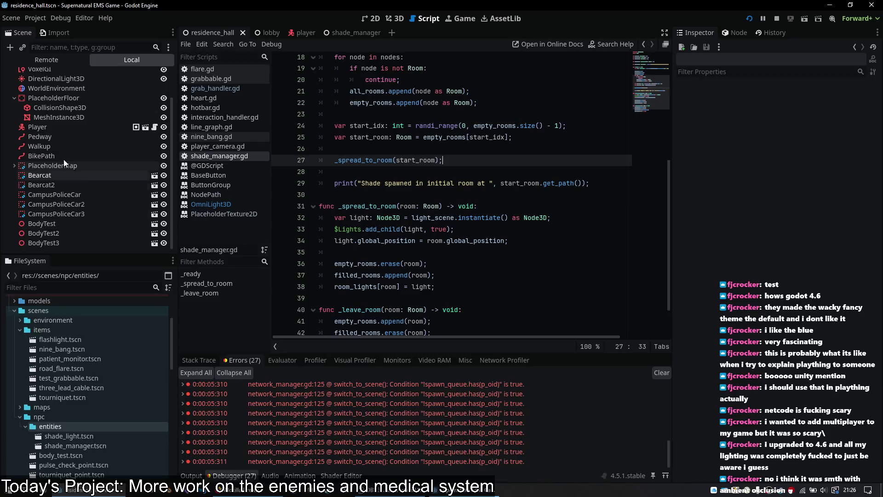
In the Remote tree, inspect BodyTest3 and the ShadeLight spawned under ShadeManager > Lights at 20, 5.375, 26.
scroll(68, 132, "down", 2)
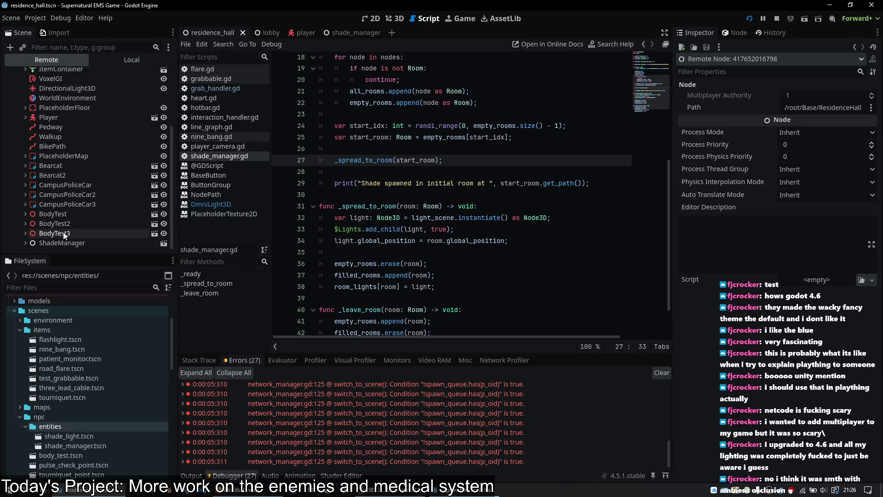
left_click(63, 233)
left_click(23, 234)
left_click(40, 244)
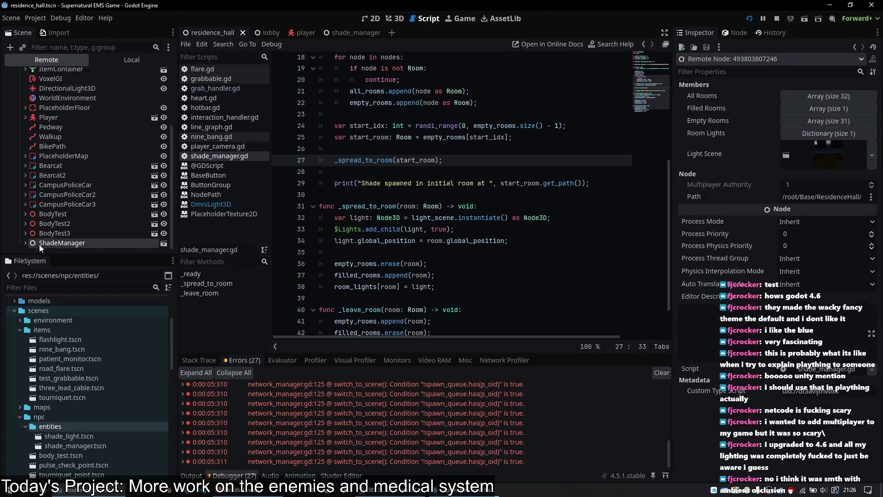
scroll(50, 239, "down", 2)
left_click(62, 234)
left_click(63, 245)
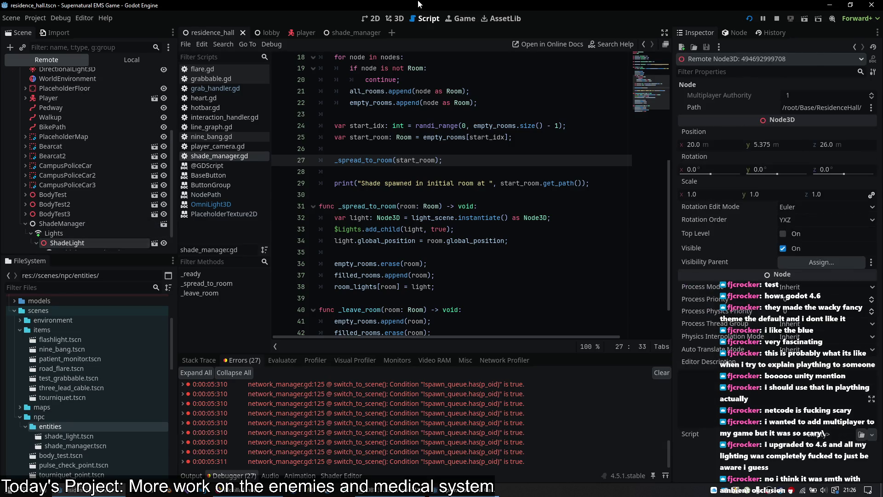
In the 3D view, compare the ShadeLight and its OmniLight3D settings, then go back to the game.
left_click(400, 19)
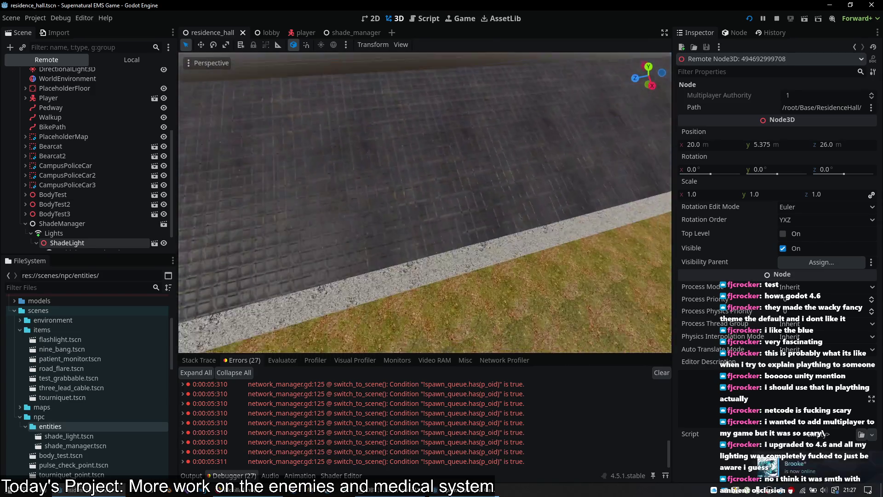
scroll(2, 159, "down", 1)
left_click(84, 244)
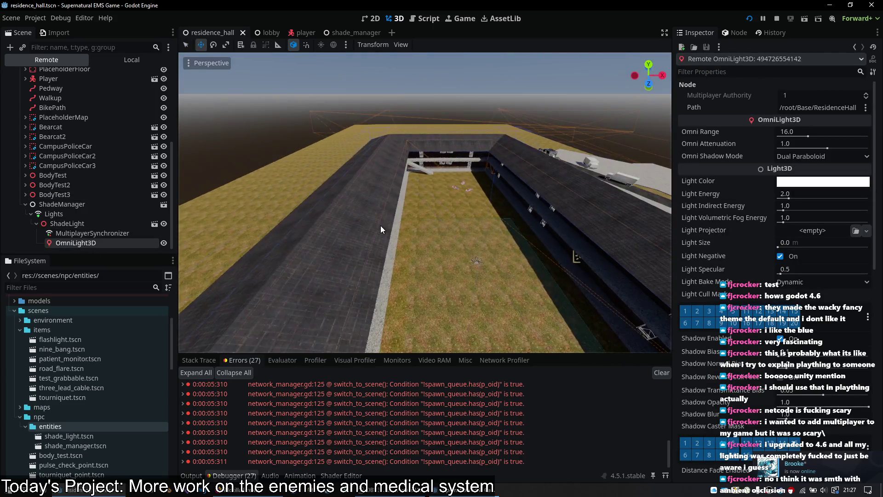
left_click(87, 222)
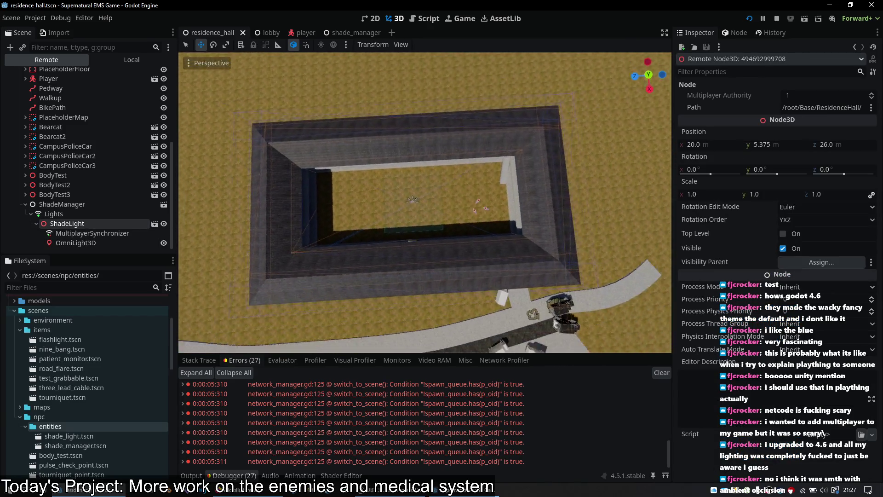
left_click(88, 245)
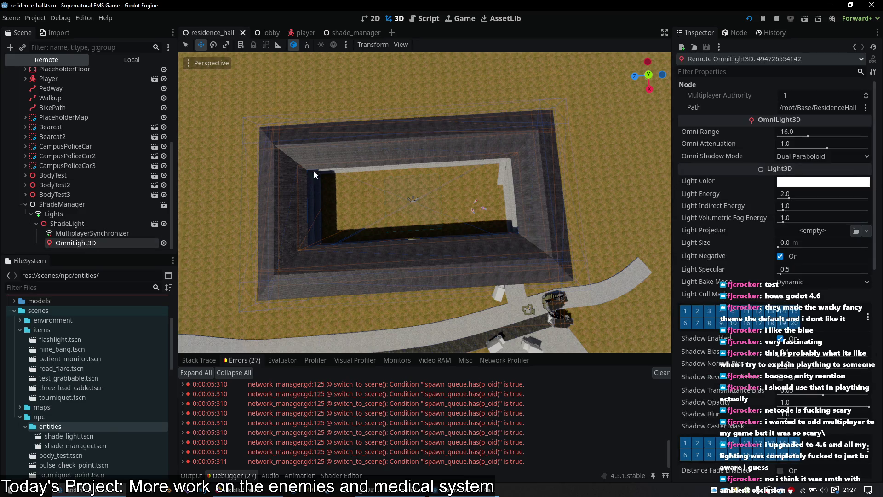
left_click(87, 224)
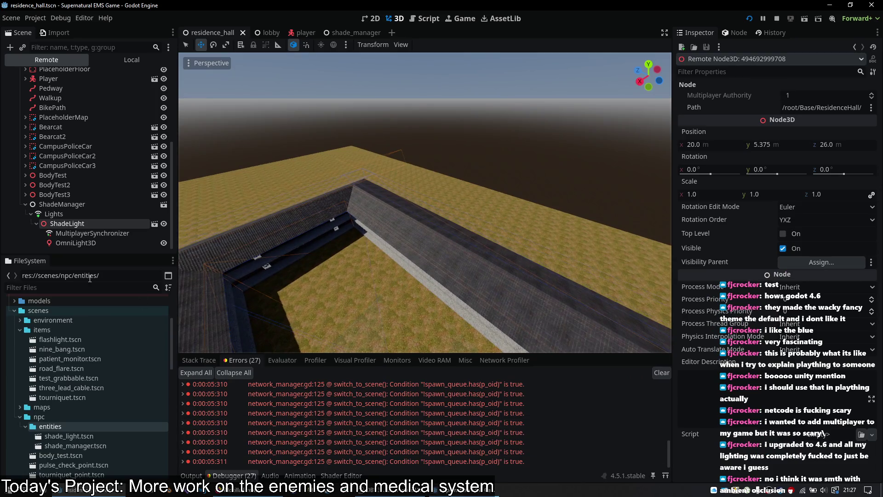
key("alt+Tab")
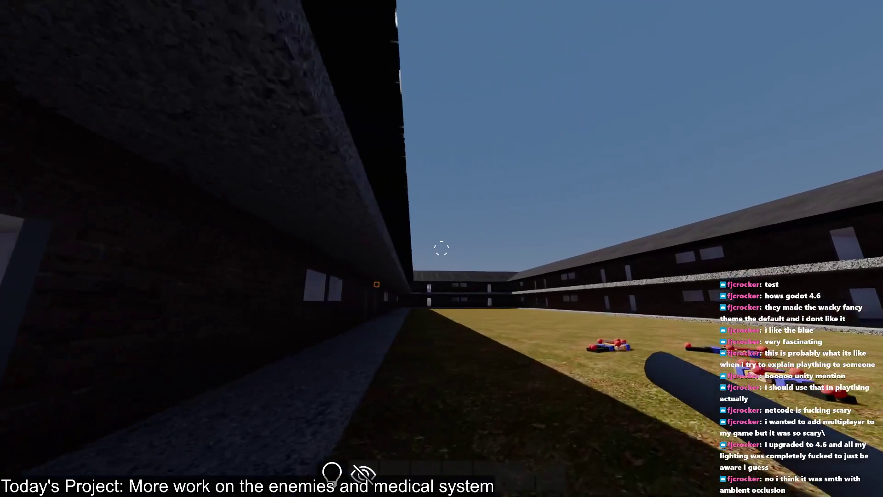
Cycle through the open windows to bring the running game to the front.
key("alt+Tab")
key("alt+Tab")
key("alt+Tab")
key("alt+Tab")
key("alt+shift+Tab")
key("Escape")
key("alt+Tab")
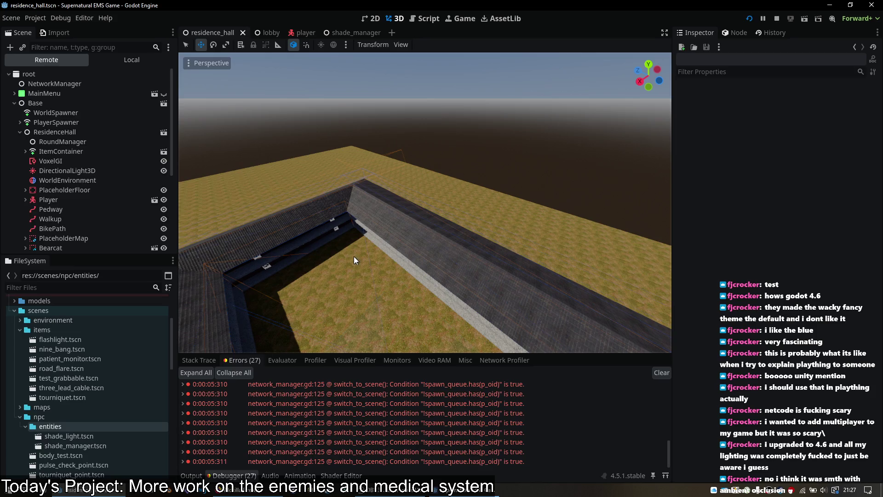
key("alt+Tab")
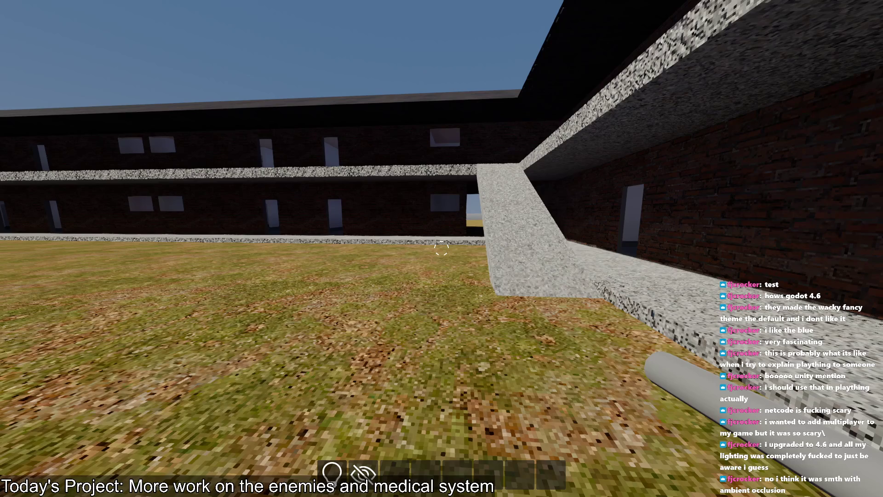
Walk up the ramp, along the wall and brick walkway, out onto the outdoor walkway.
key("w")
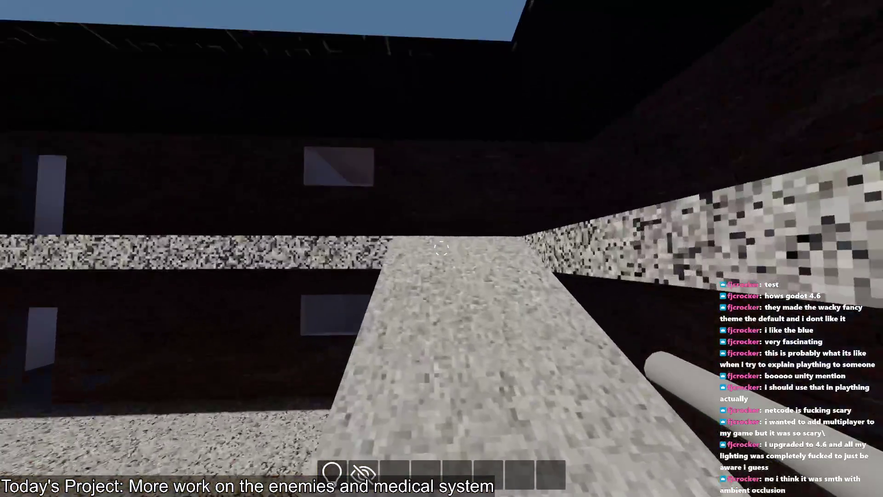
key("w")
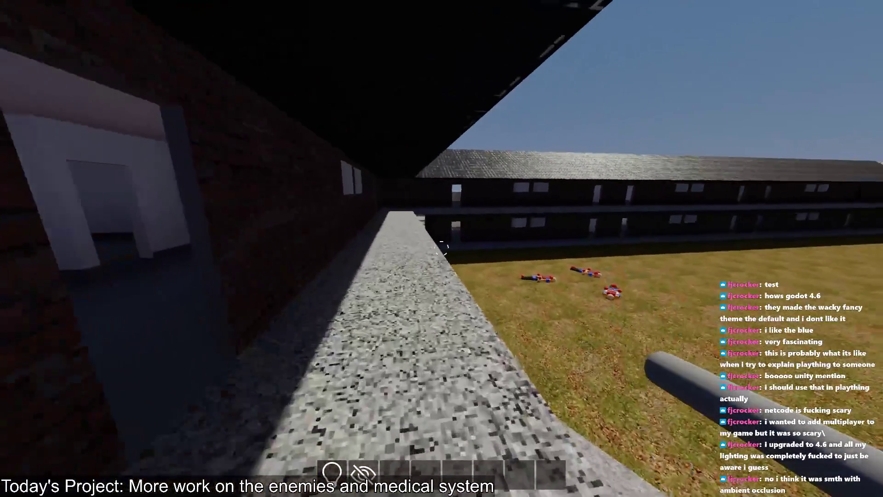
key("w")
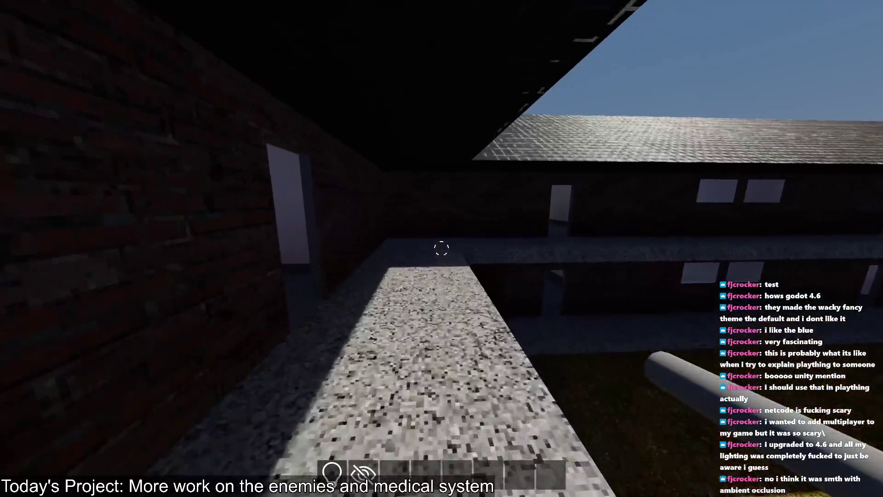
key("w")
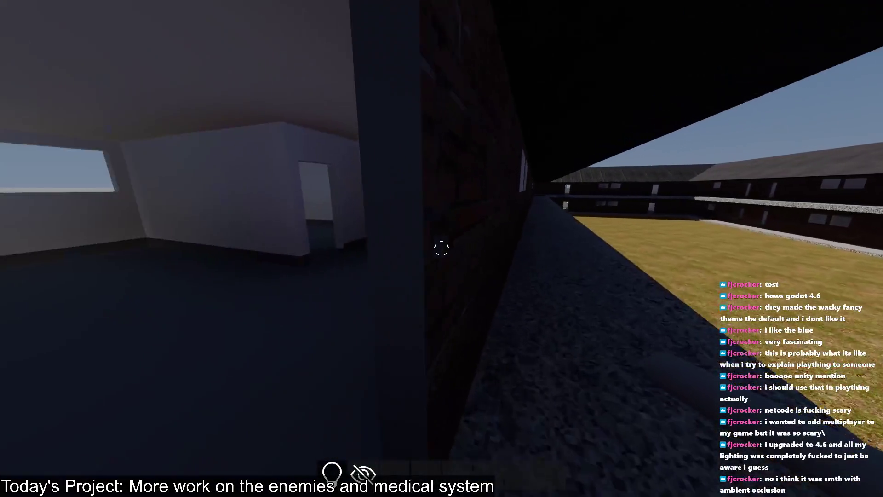
key("w")
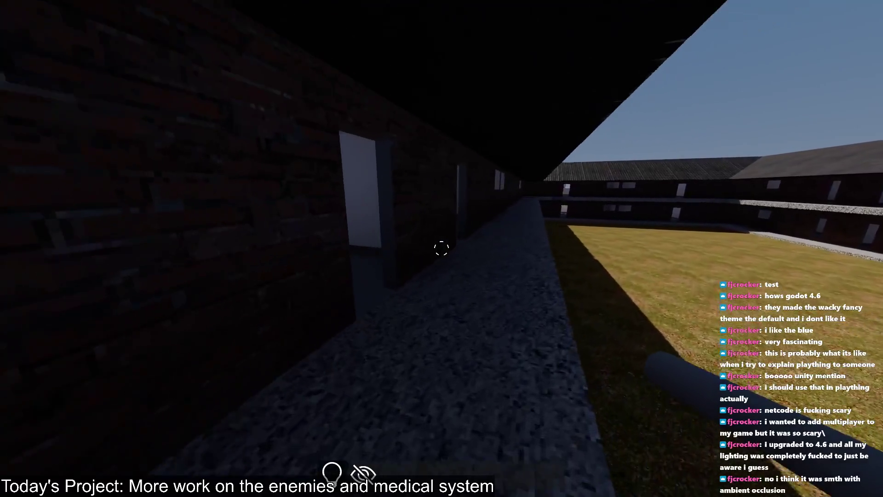
key("w")
key("w")
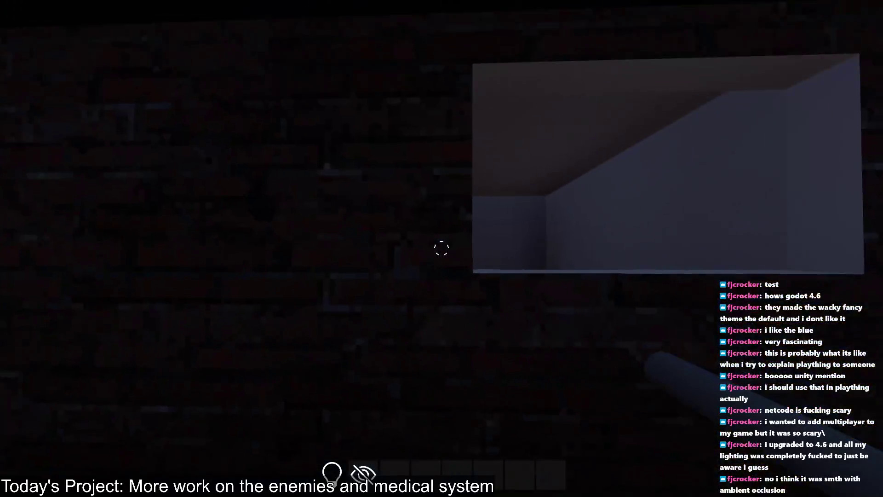
key("w")
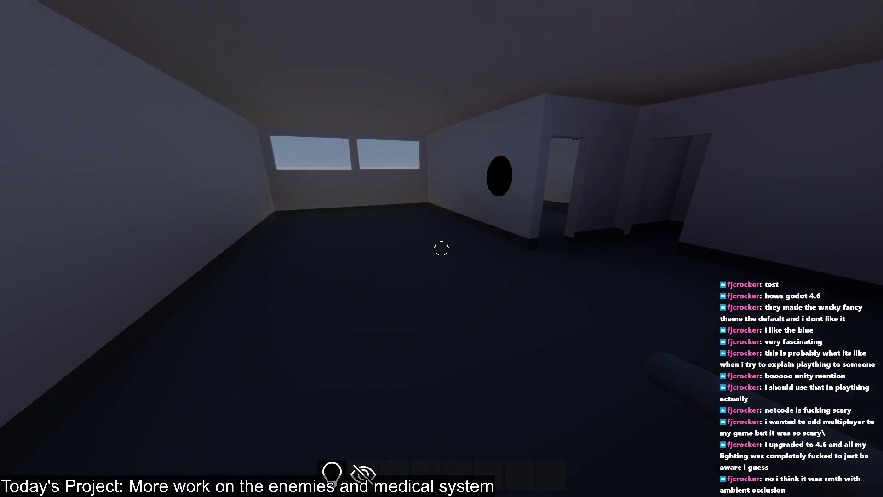
key("w")
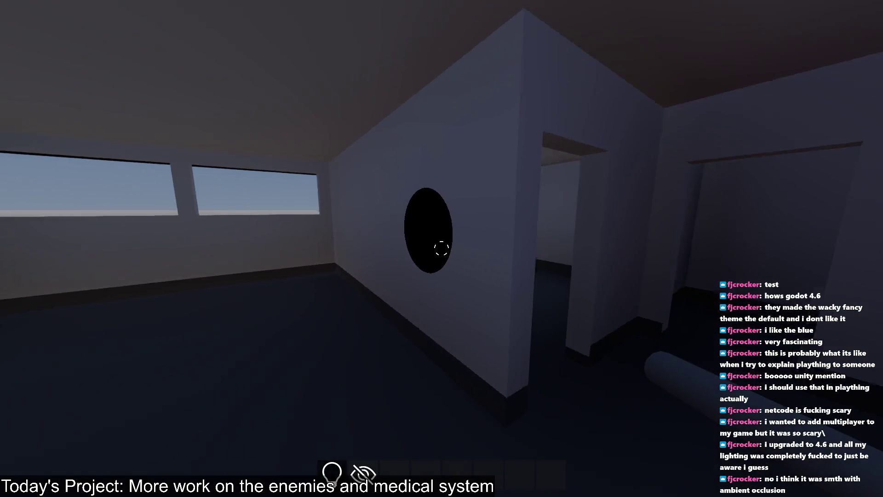
key("w")
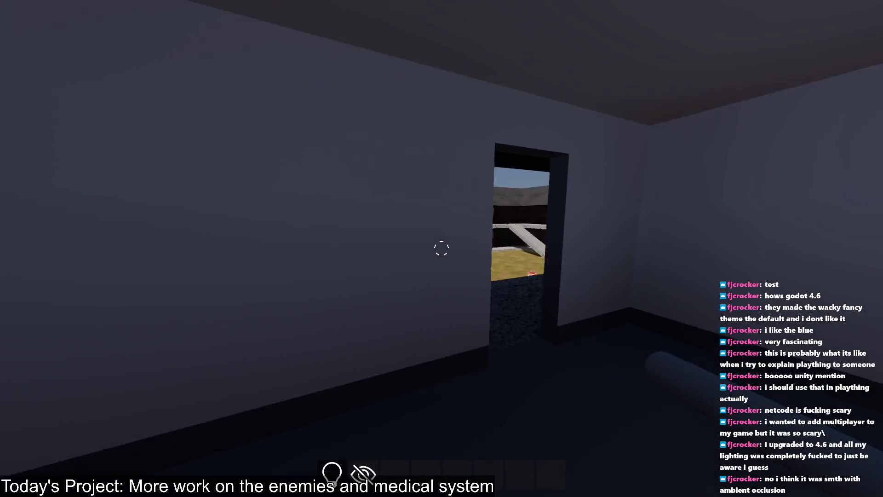
key("w")
key("w")
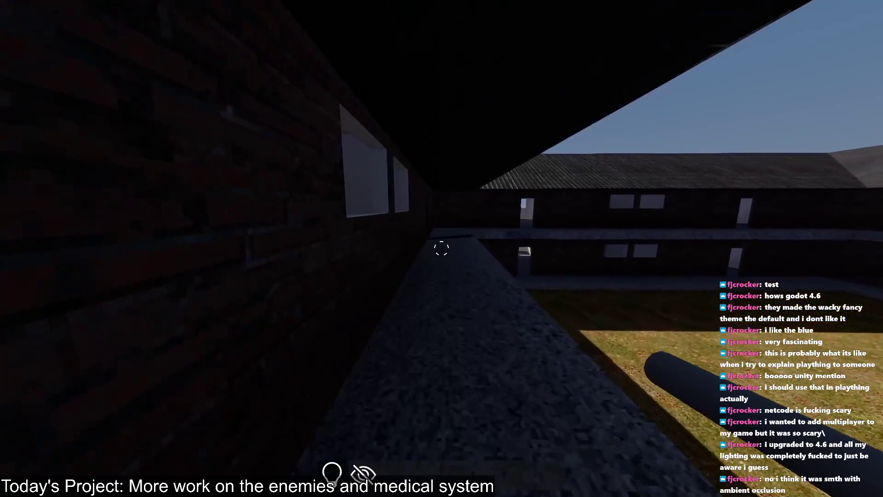
Open the room door, step inside to check the darkness, and head back toward the doorway.
key("w")
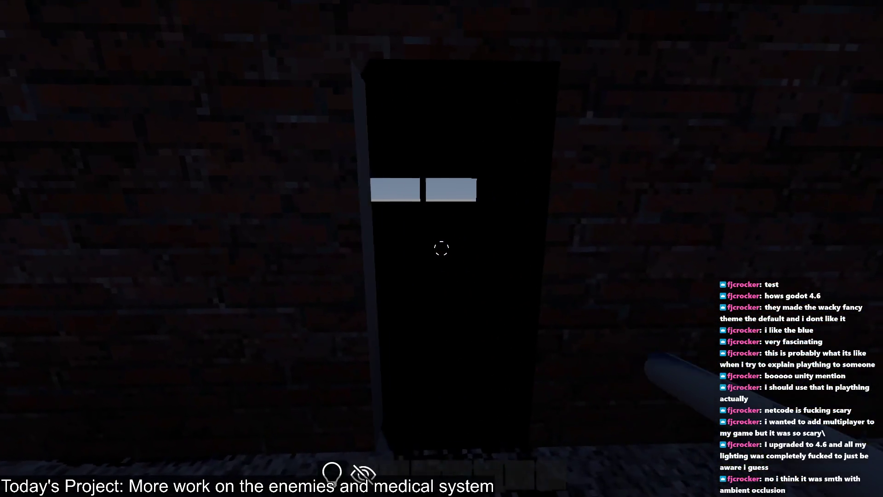
key("e")
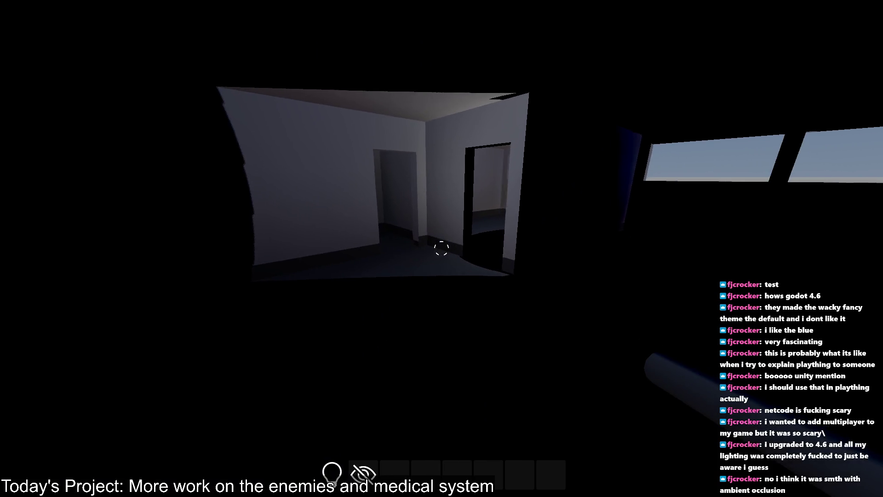
key("w")
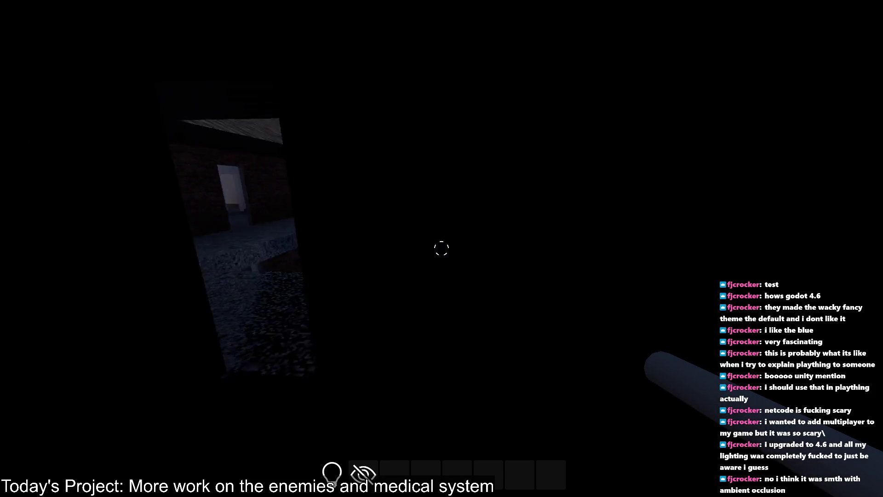
key("w")
key("w")
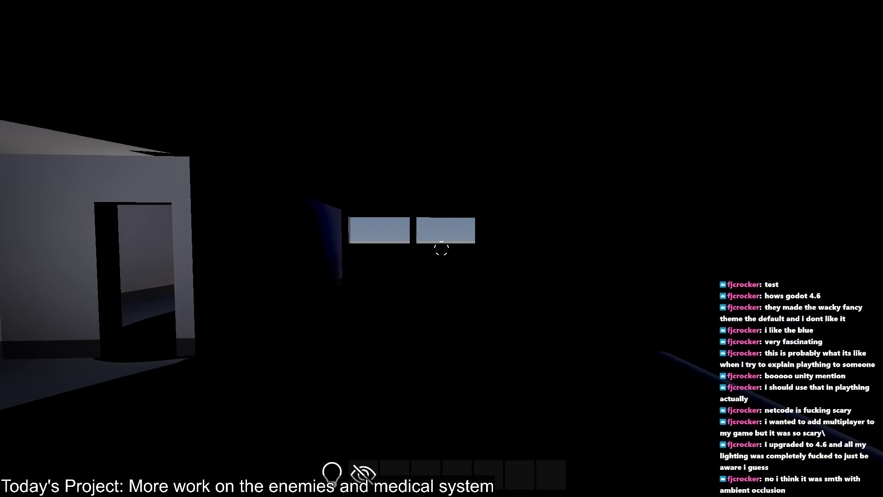
key("w")
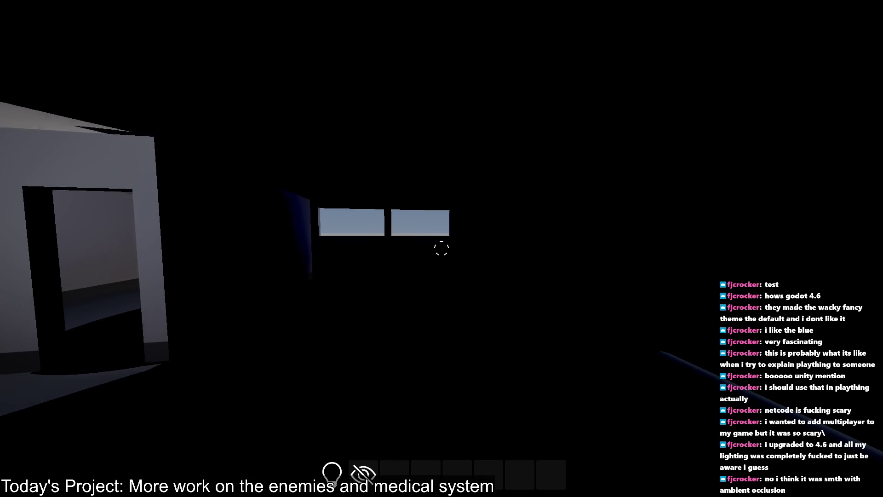
Switch on the flashlight and shine it around the dark rooms' walls, windows and floor.
key("f")
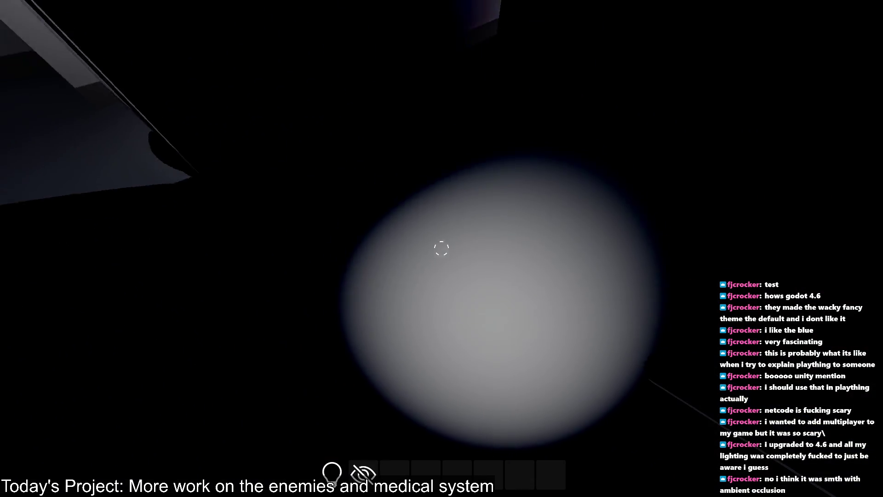
key("w")
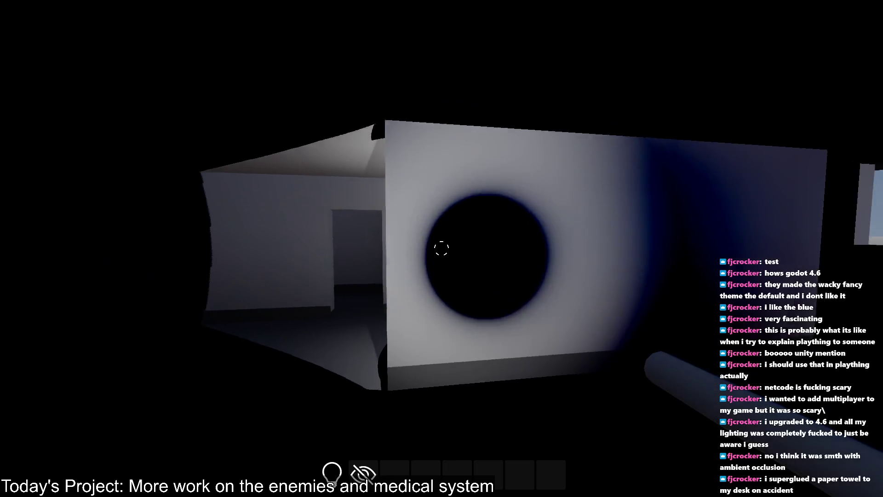
key("s")
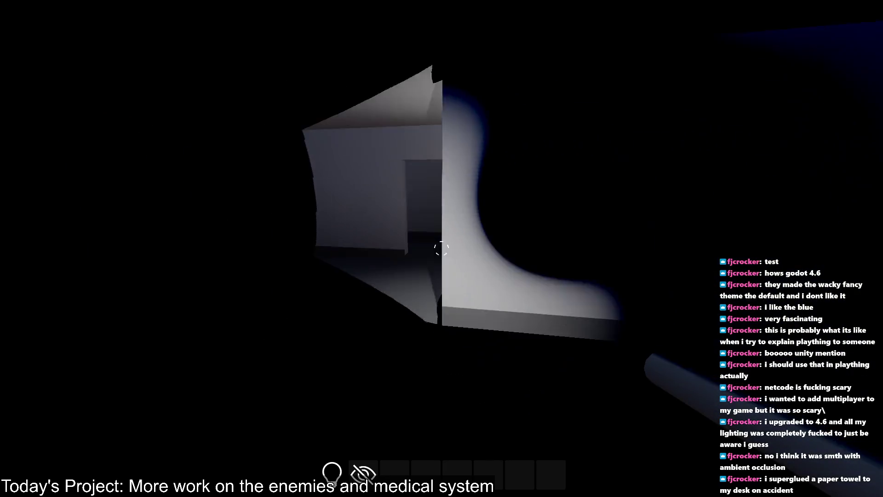
key("w")
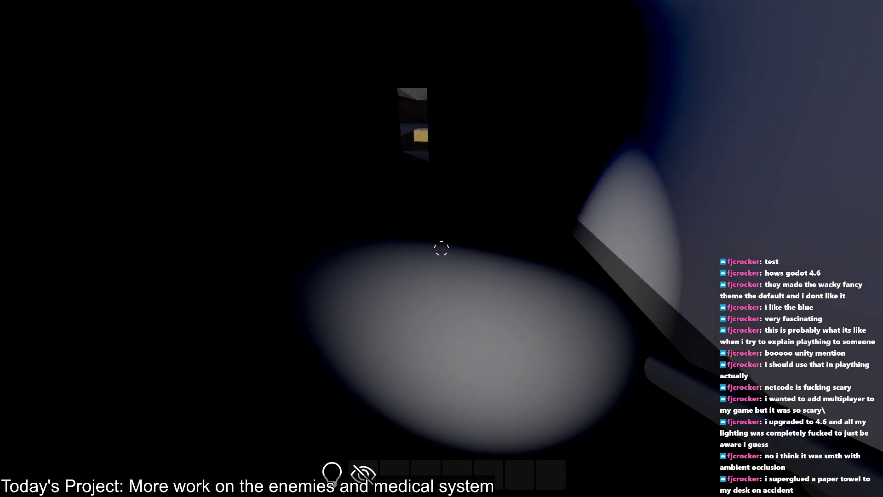
key("w")
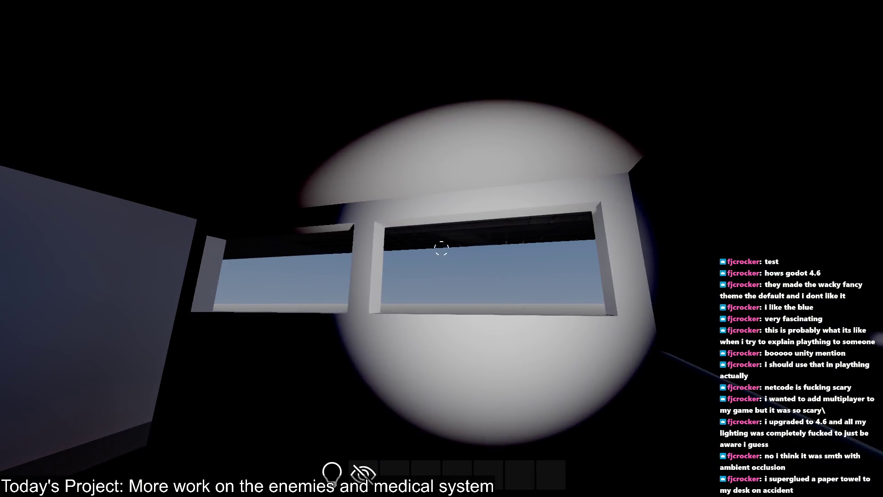
key("w")
key("s")
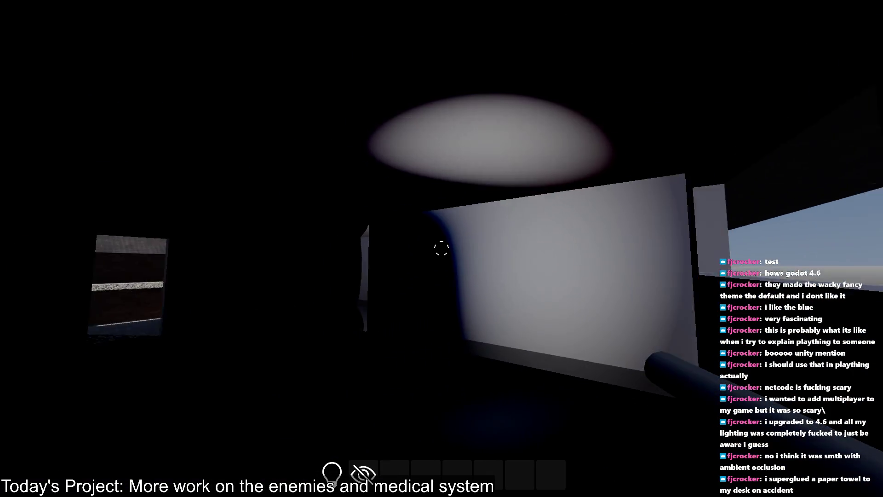
mouse_move(441, 248)
key("s")
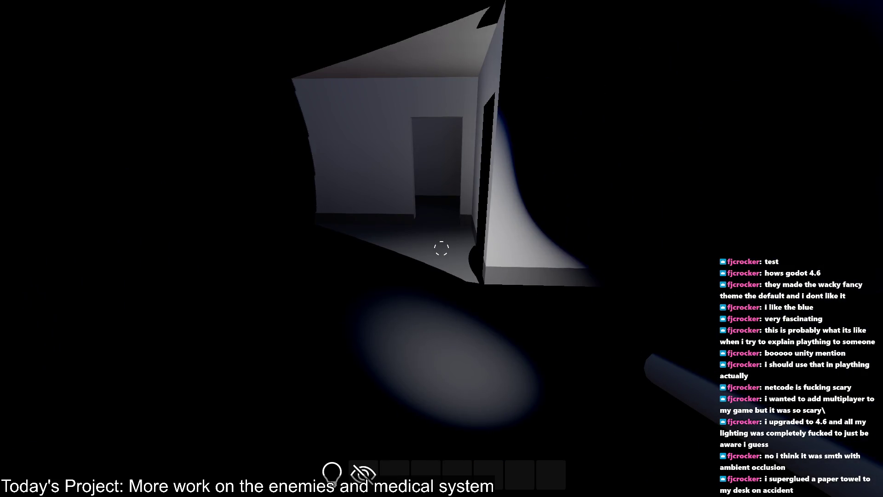
key("w")
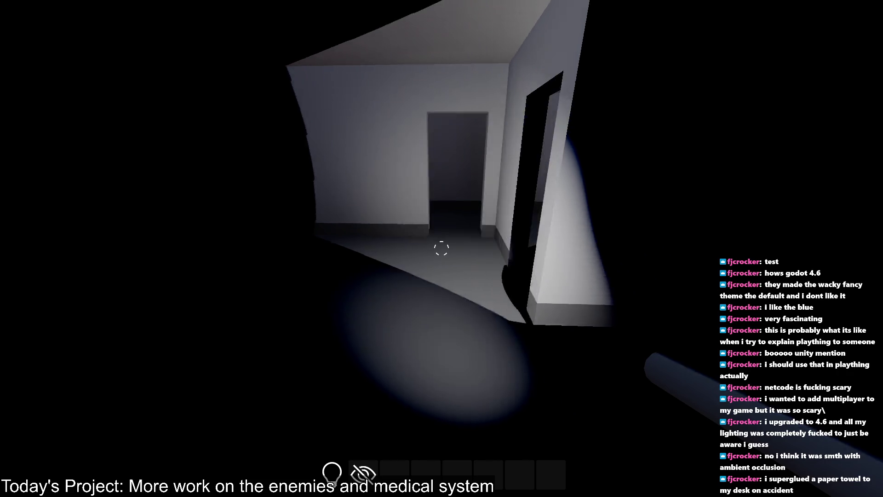
key("s")
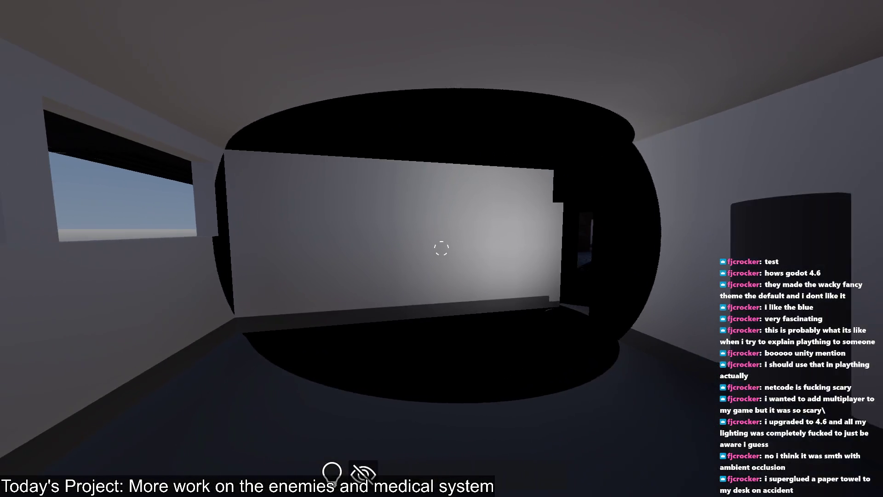
key("w")
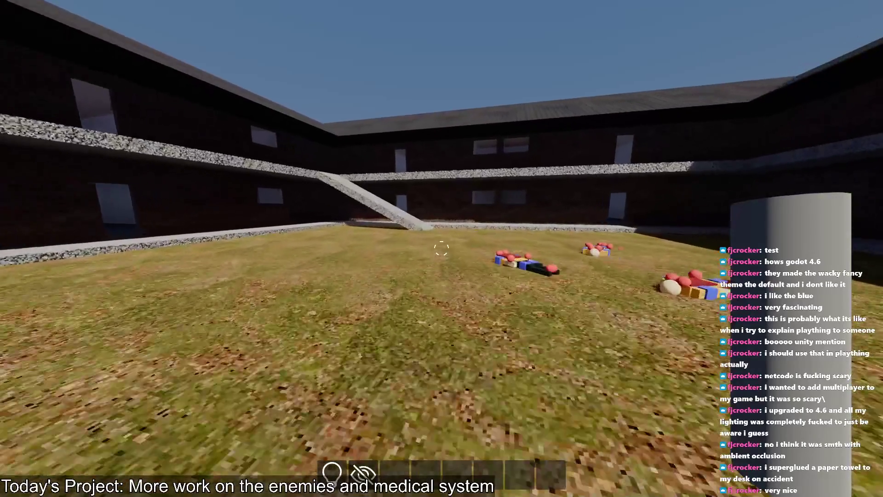
Cross the courtyard, climb out a window, and walk along the low stone wall.
key("w")
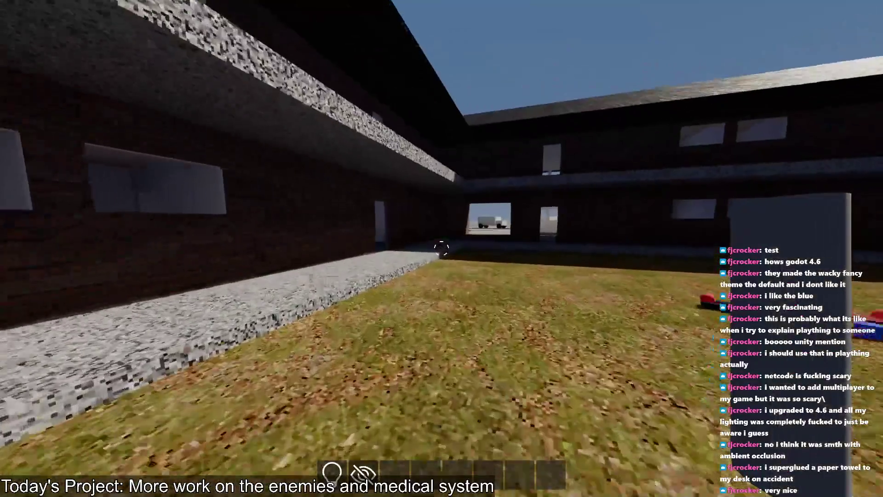
key("w")
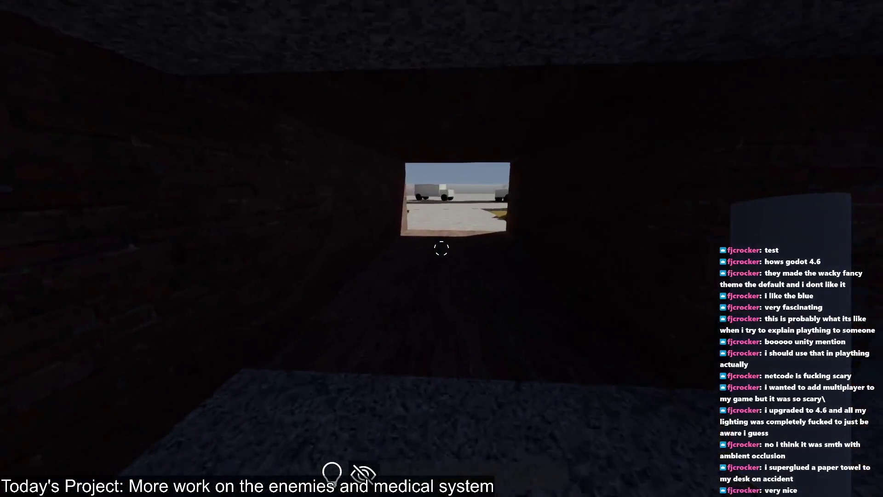
key("w")
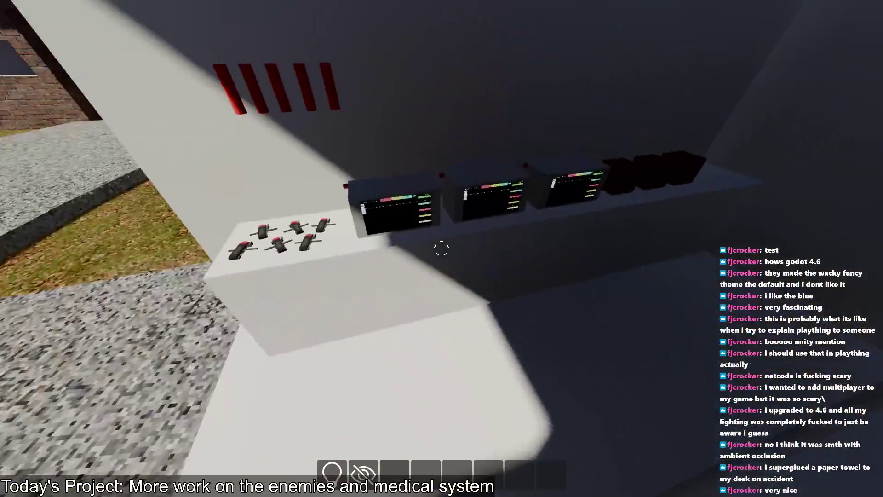
key("w")
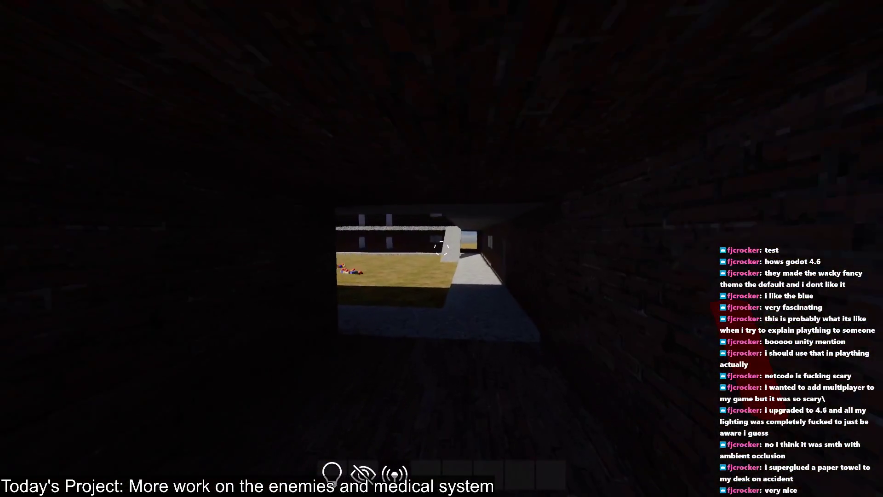
key("w")
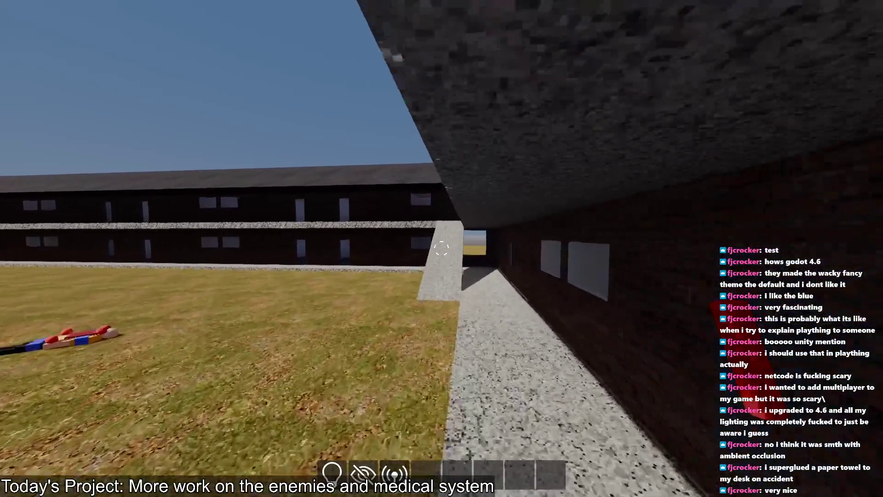
key("w")
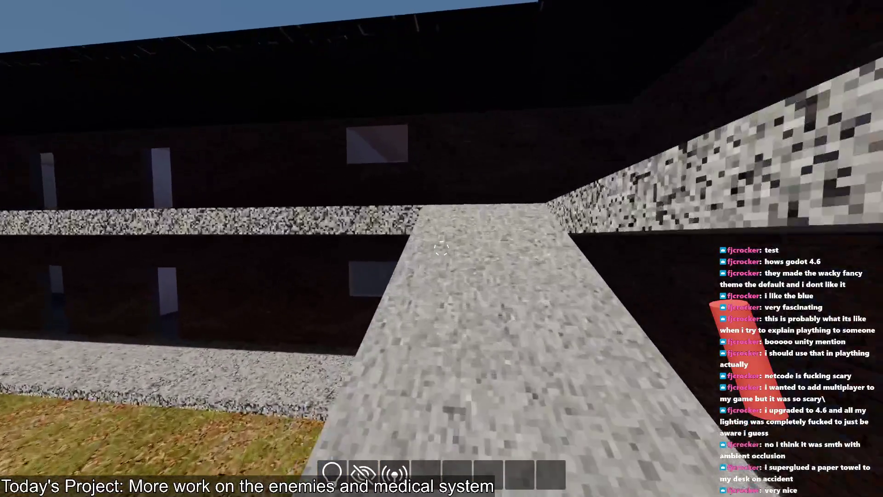
key("w")
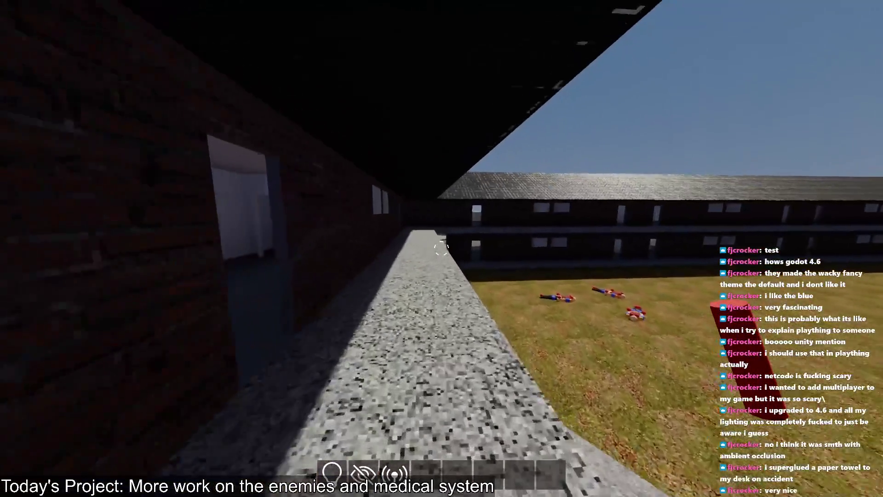
key("w")
key("w")
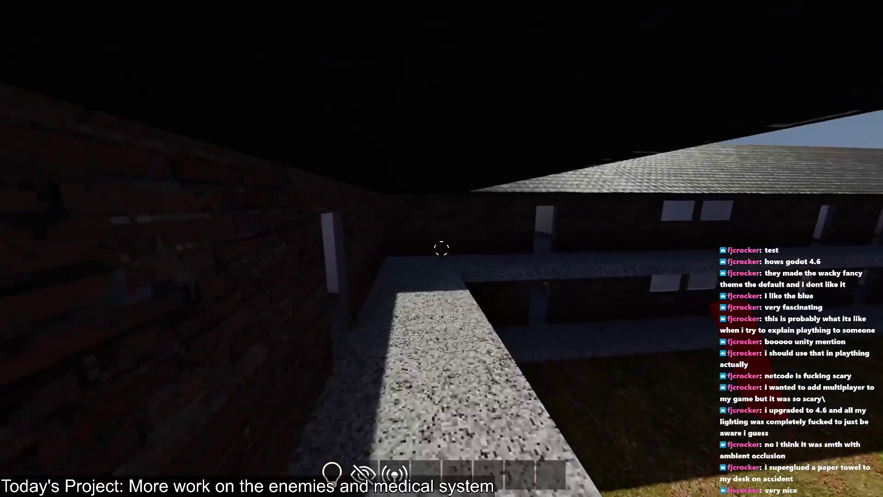
key("w")
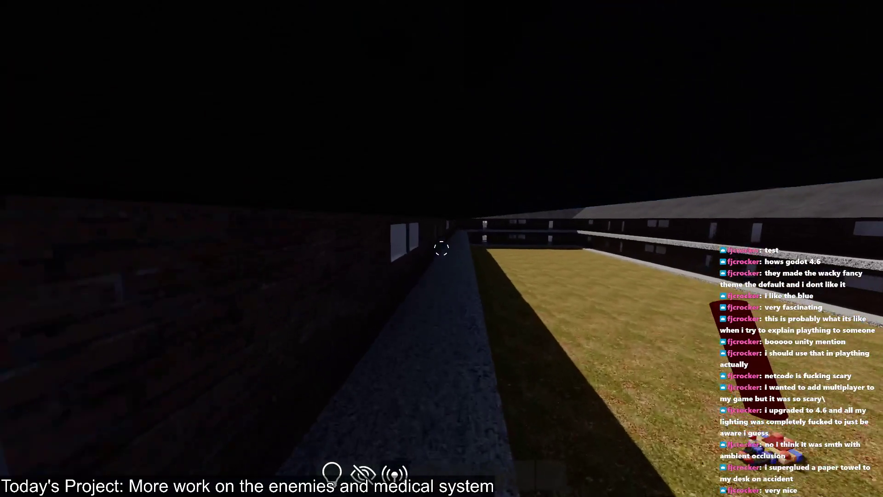
key("w")
key("w")
key("w")
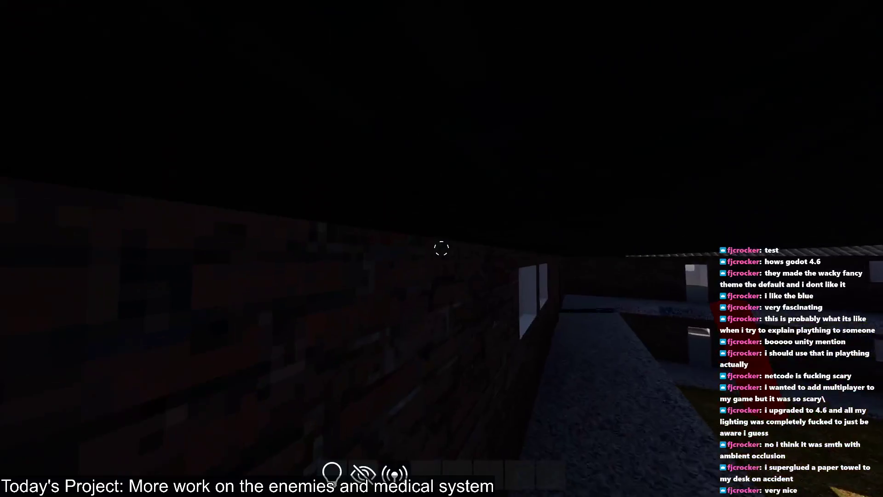
Open the door and walk along the brick wall into the red-lit room.
key("w")
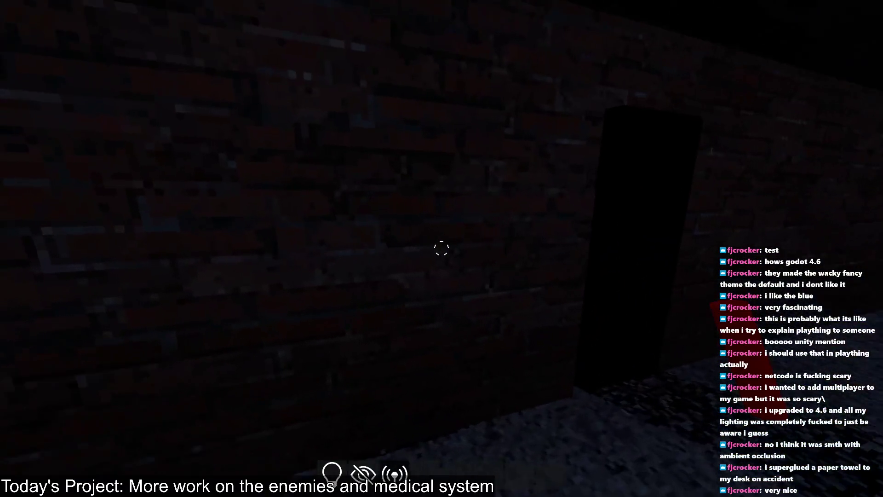
key("w")
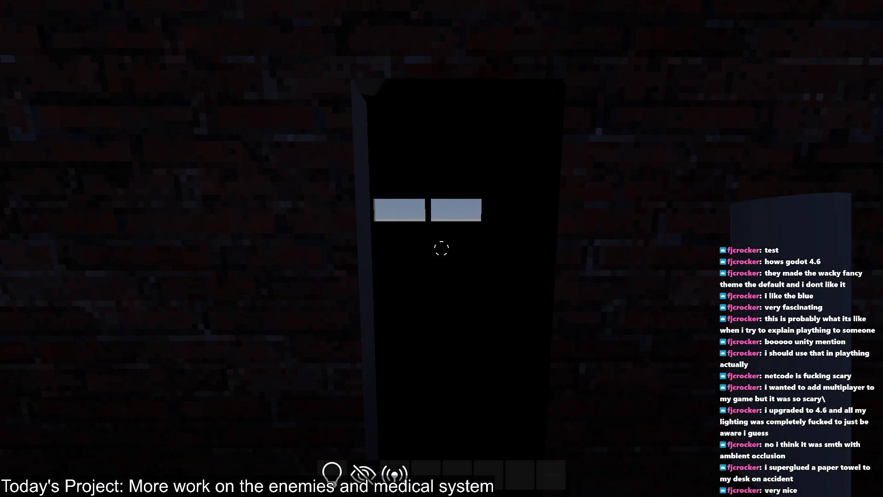
key("e")
key("w")
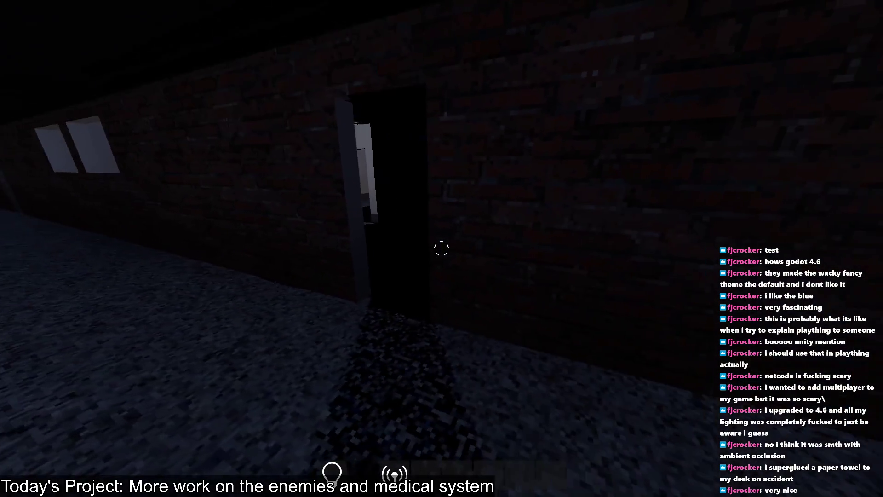
key("w")
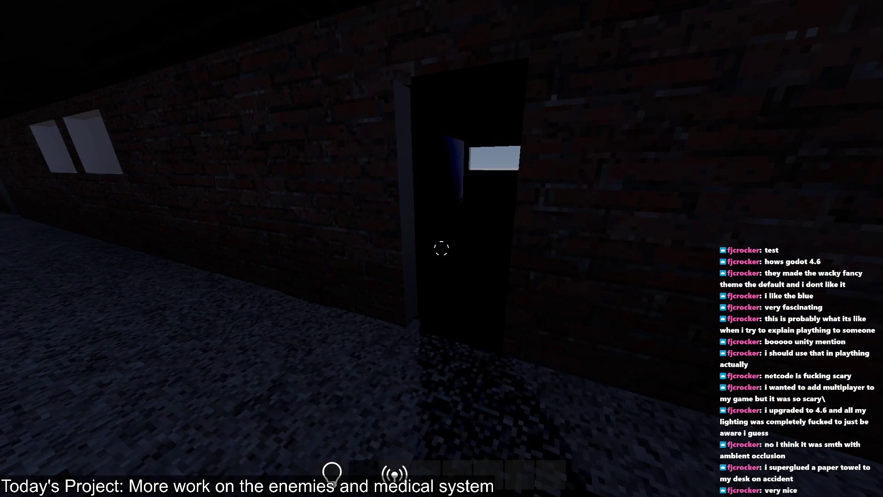
key("d")
key("w")
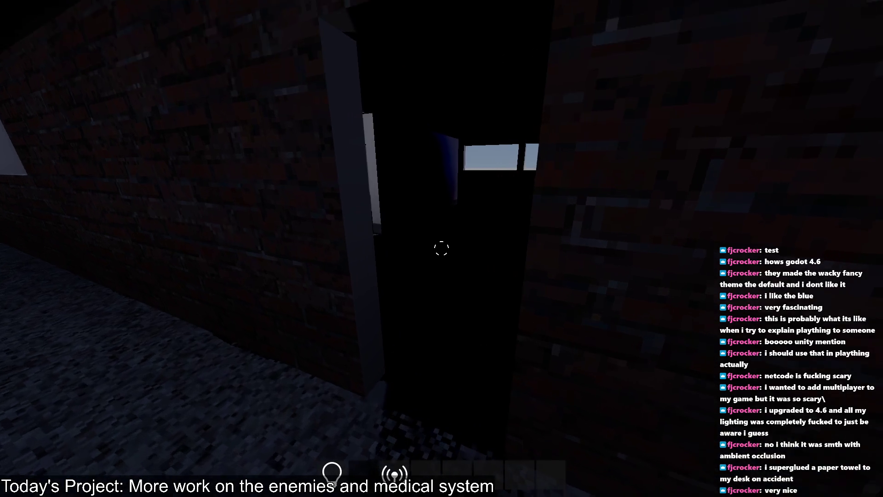
key("w")
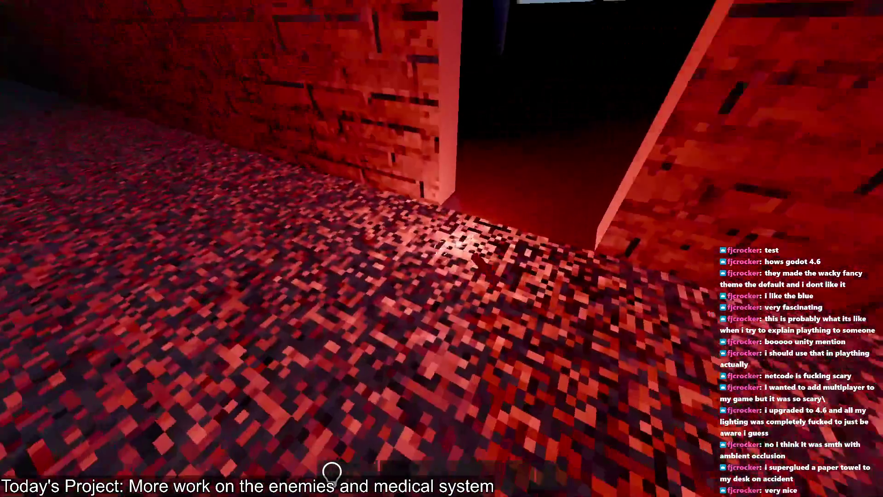
key("w")
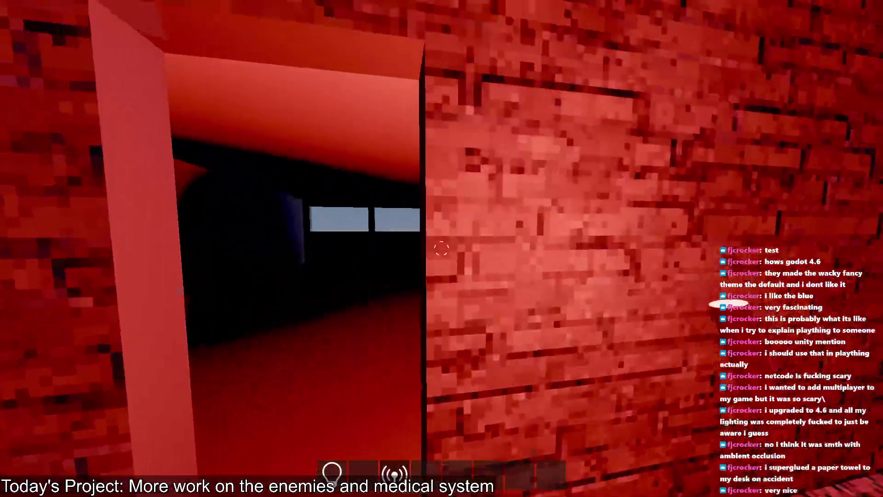
key("w")
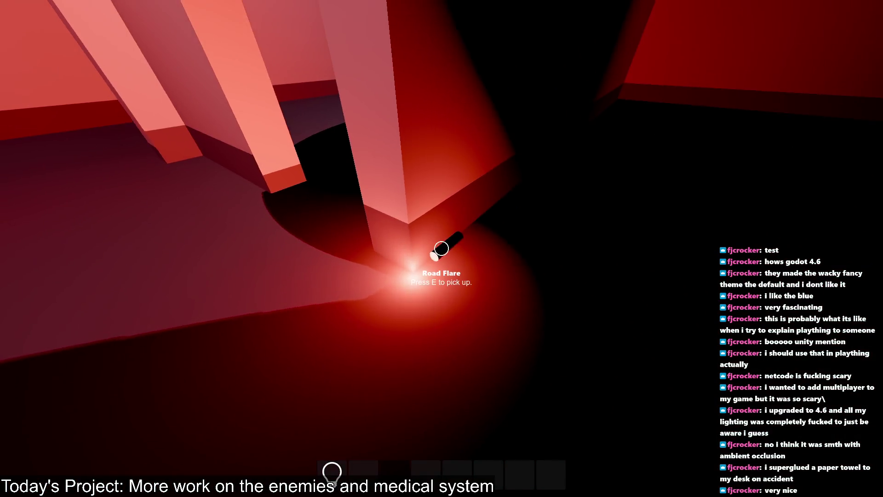
Pick up the road flare, throw it onto the floor, and walk through the red room.
key("e")
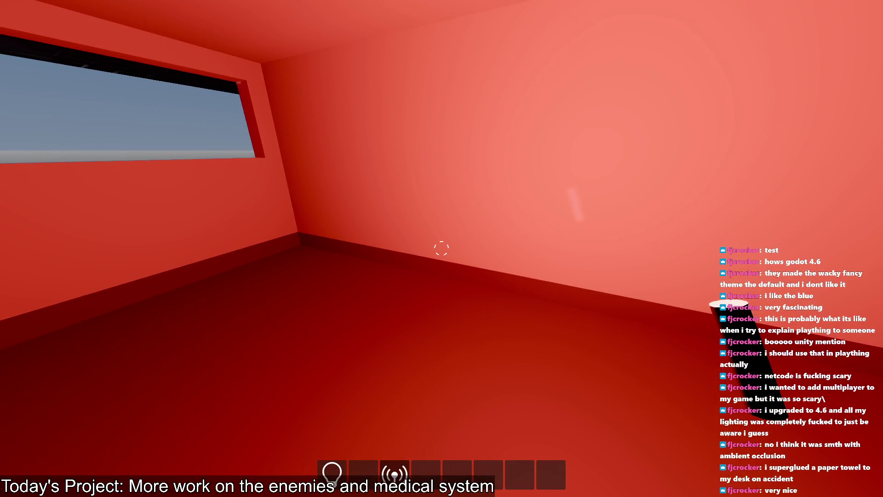
left_click(442, 248)
key("s")
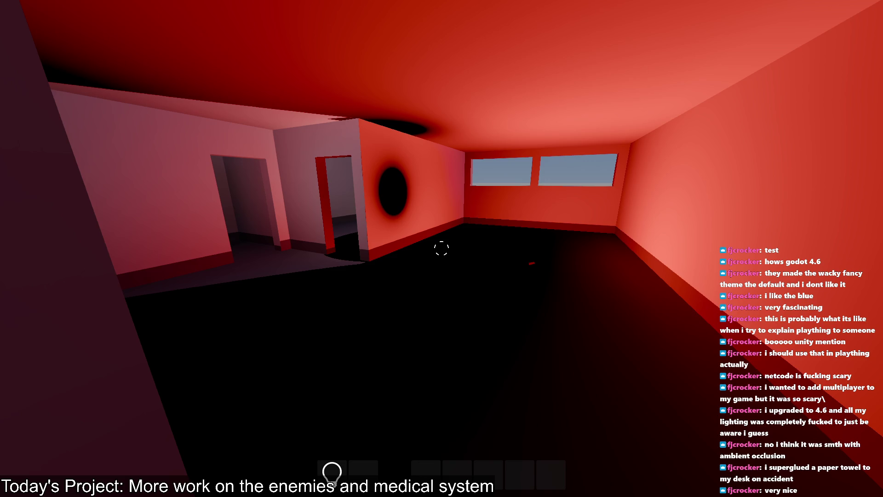
key("w")
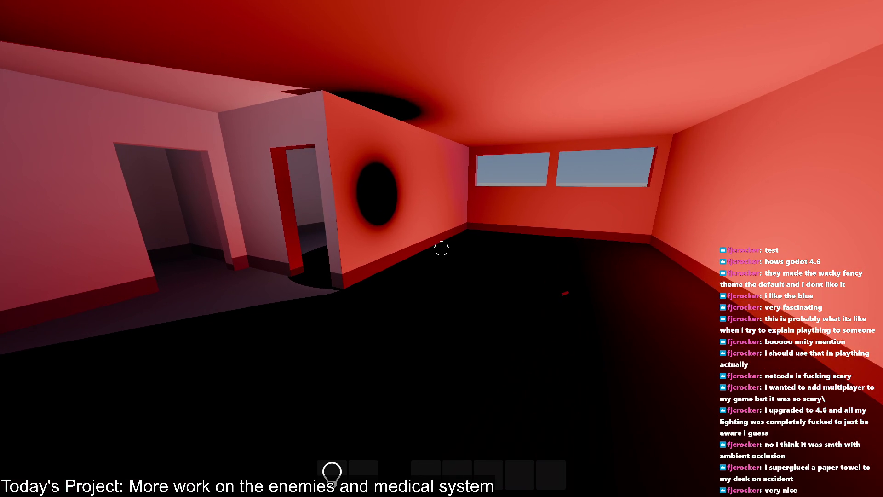
key("w")
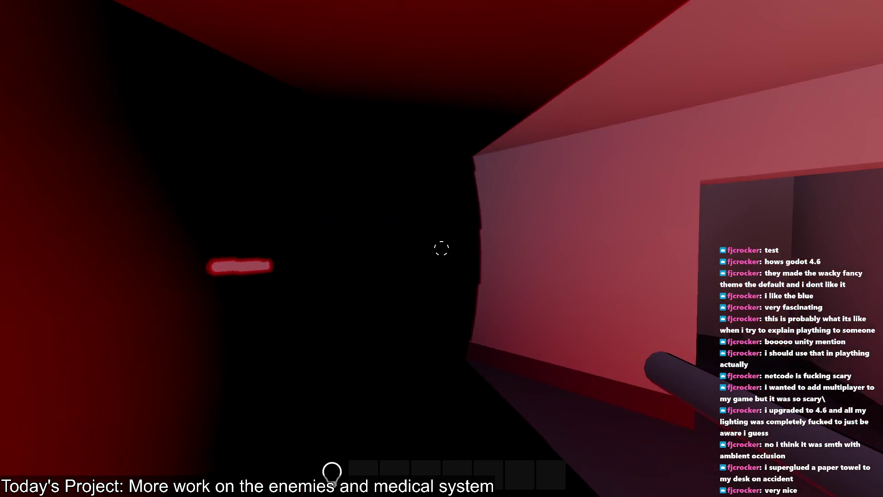
key("w")
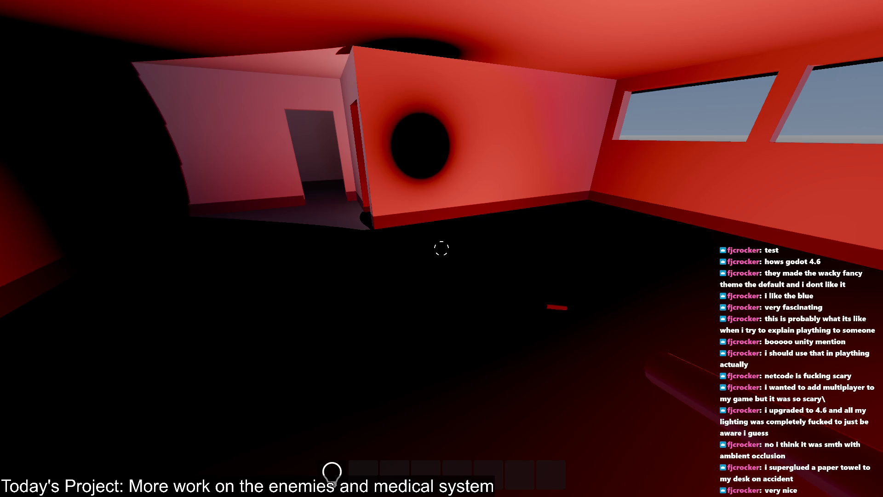
Explore the adjoining dark rooms and end up at the wall with the black vortex.
key("w")
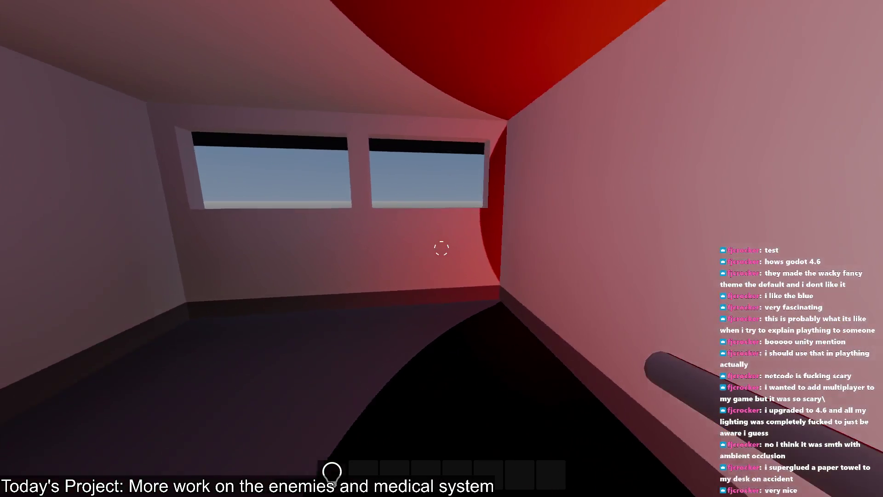
mouse_move(442, 248)
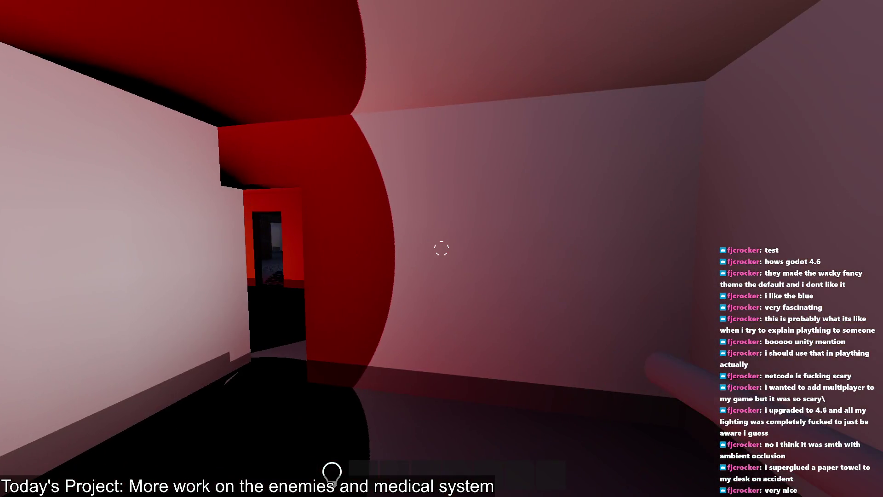
key("w")
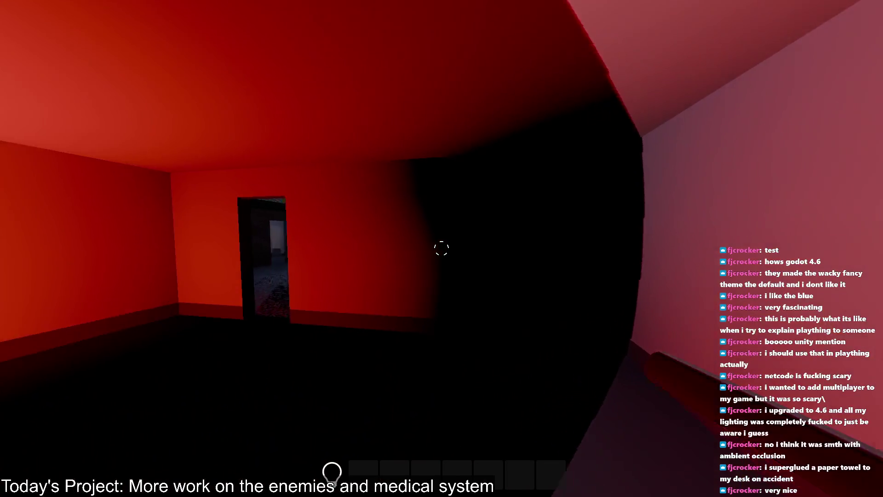
key("w")
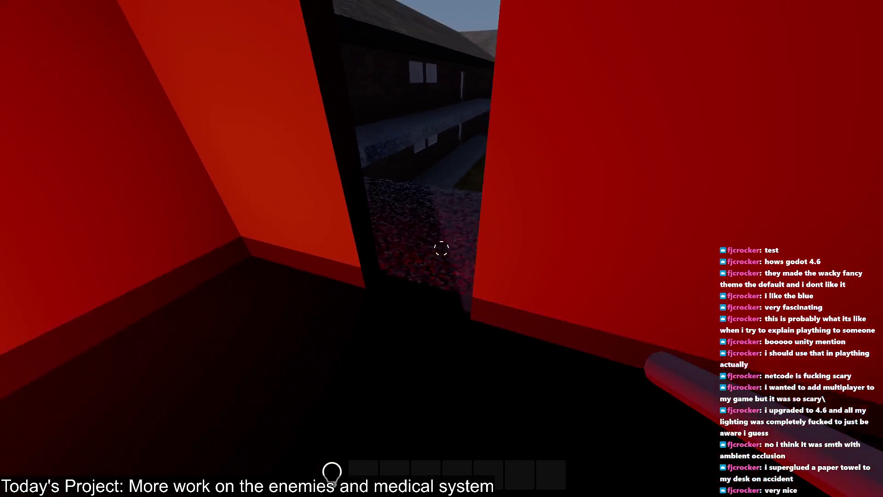
key("w")
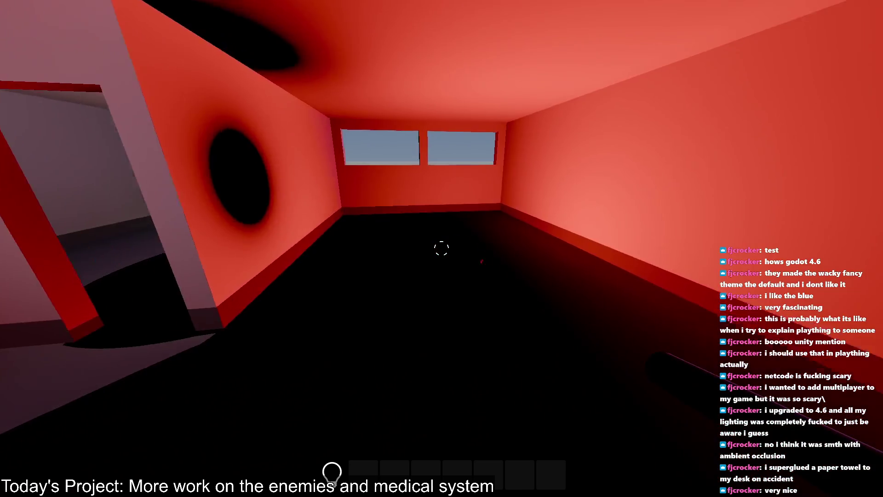
key("w")
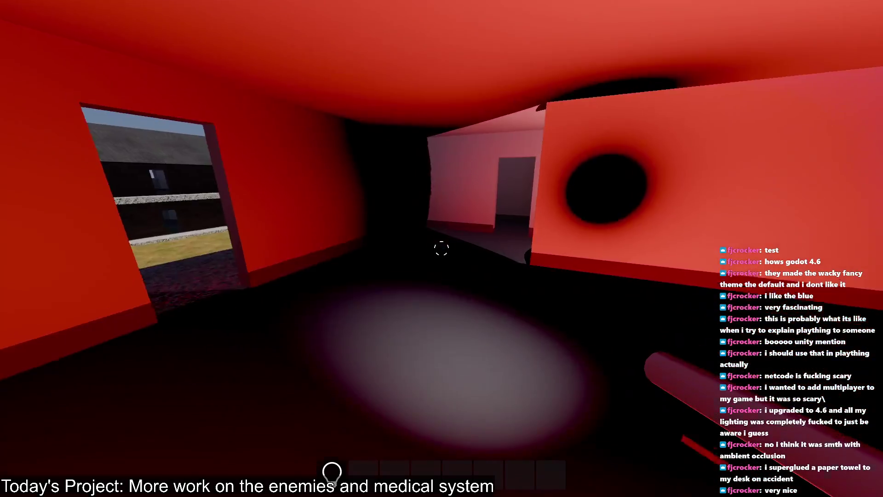
key("w")
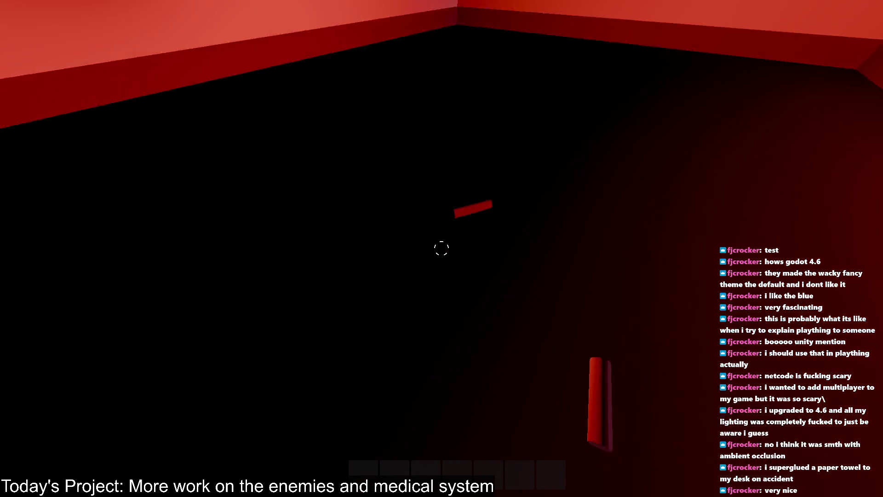
Grab a road flare, throw it onto the far ledge, and pick up the flashlight.
key("e")
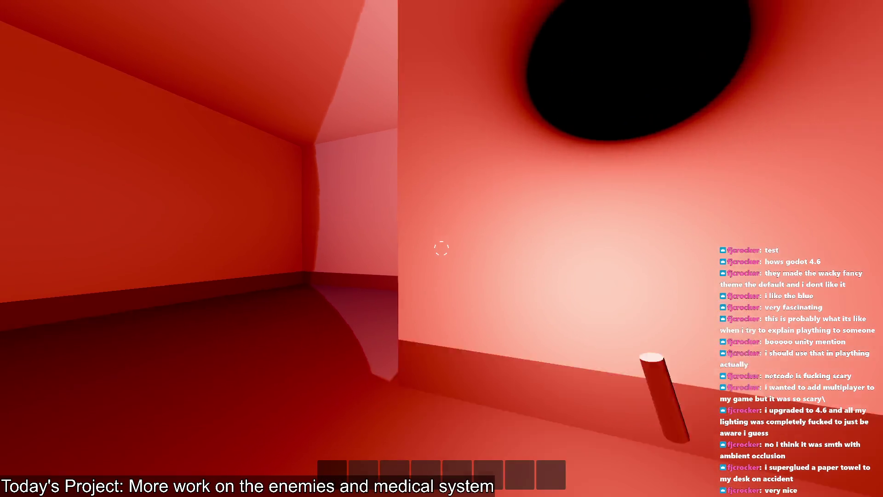
left_click(442, 248)
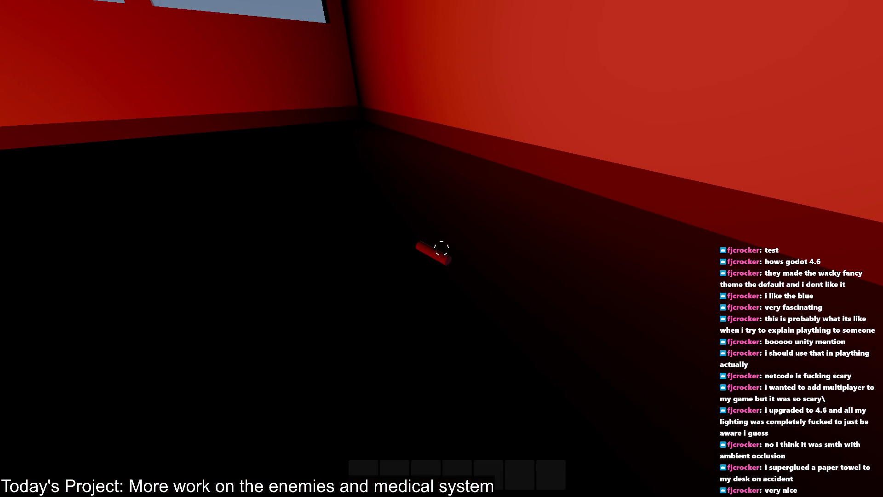
key("e")
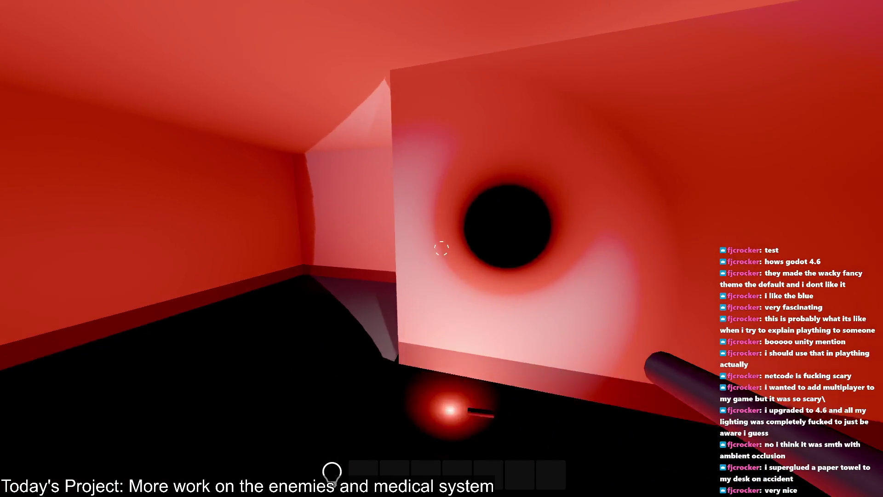
key("w")
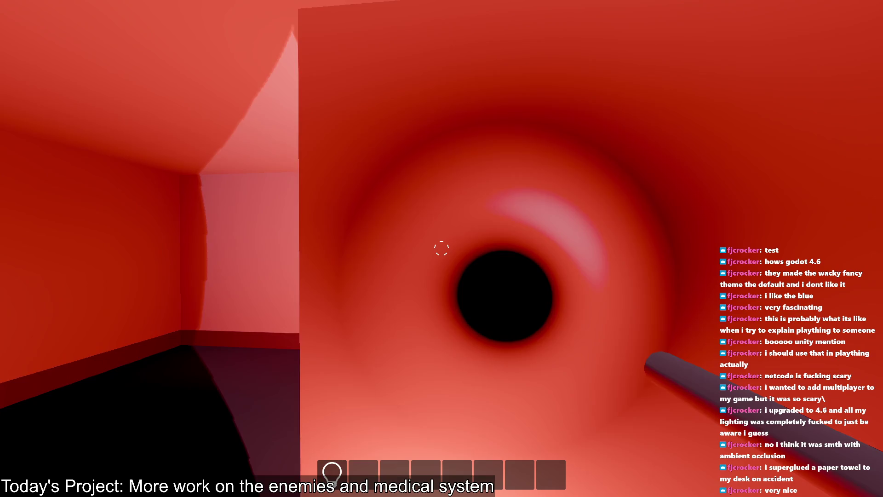
Walk through the wall tunnel into a red room, out to the courtyard, and back.
key("s")
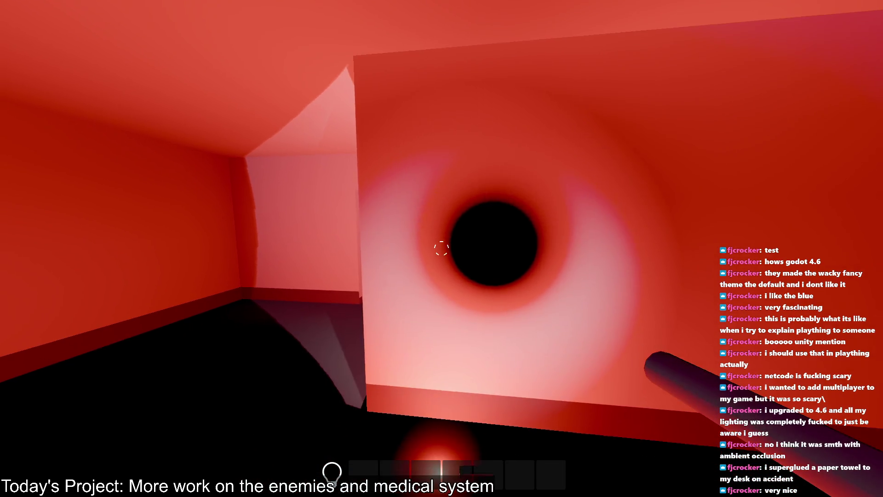
key("w")
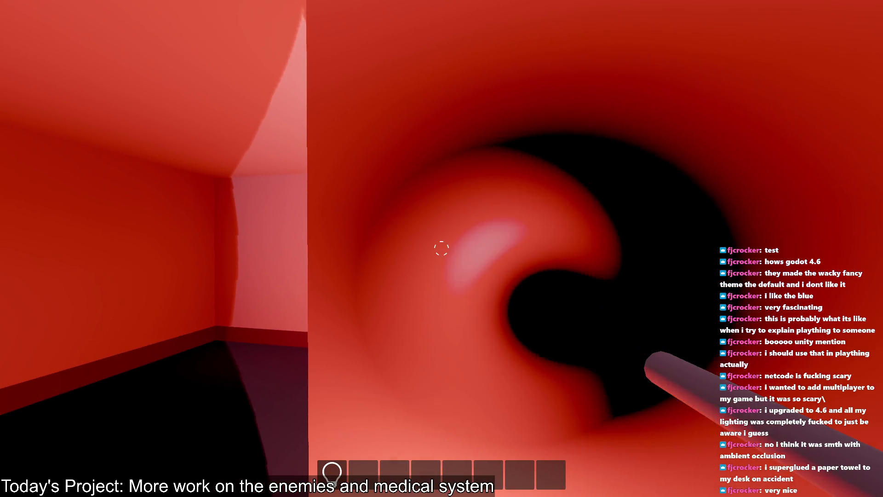
key("s")
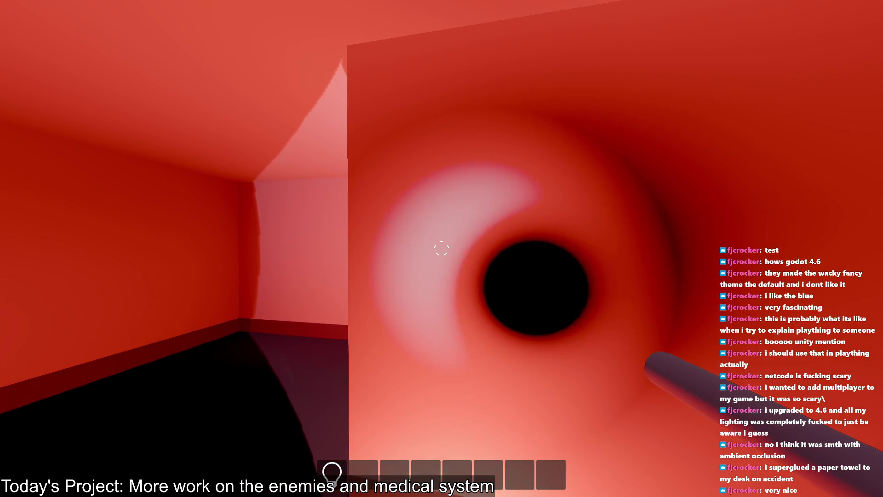
key("s")
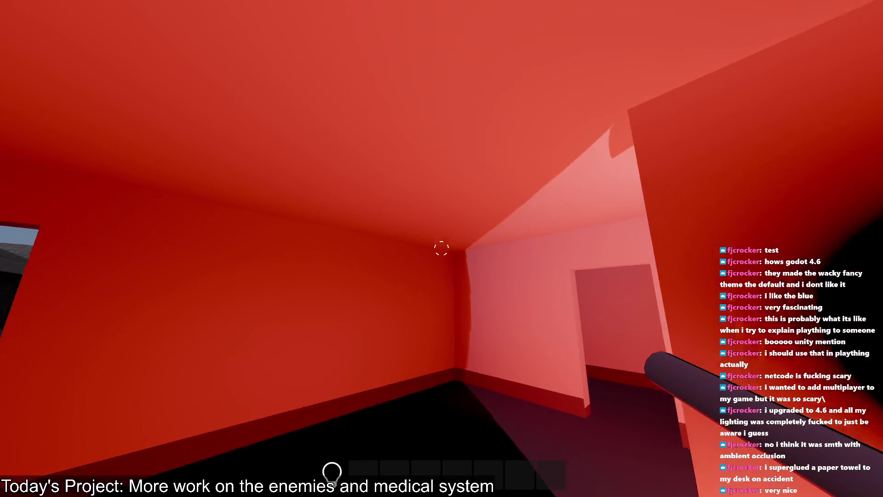
key("w")
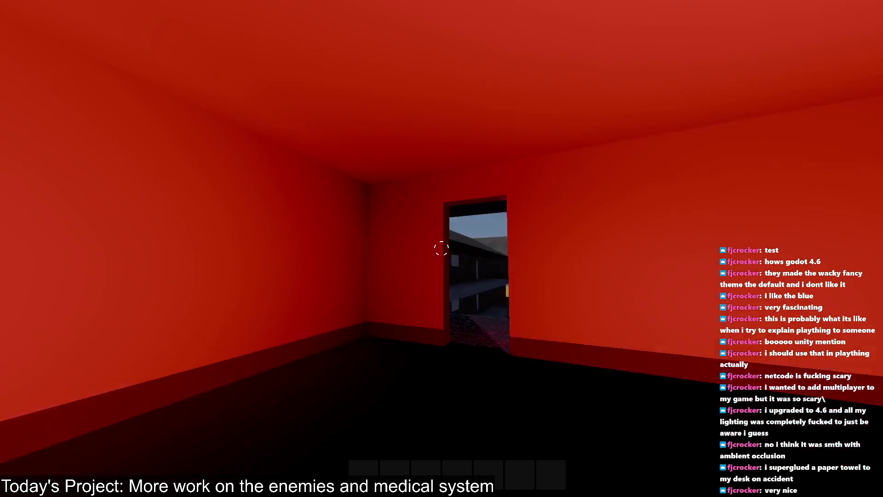
key("w")
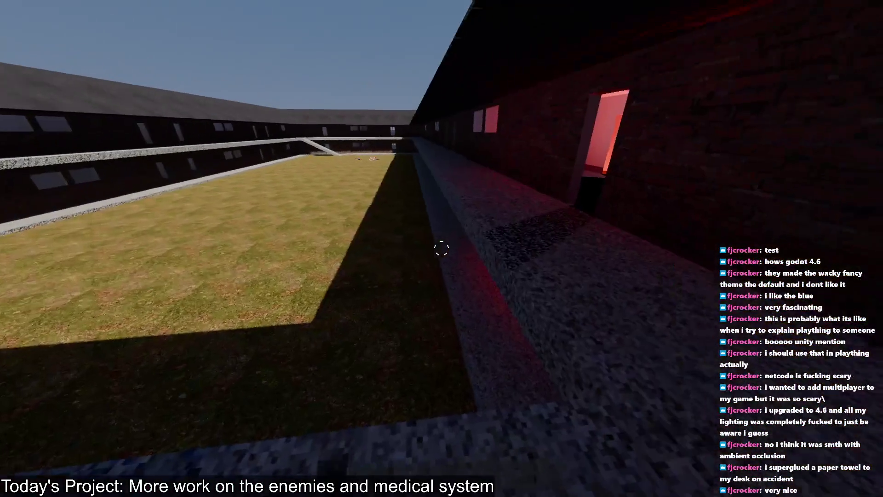
key("w")
key("w")
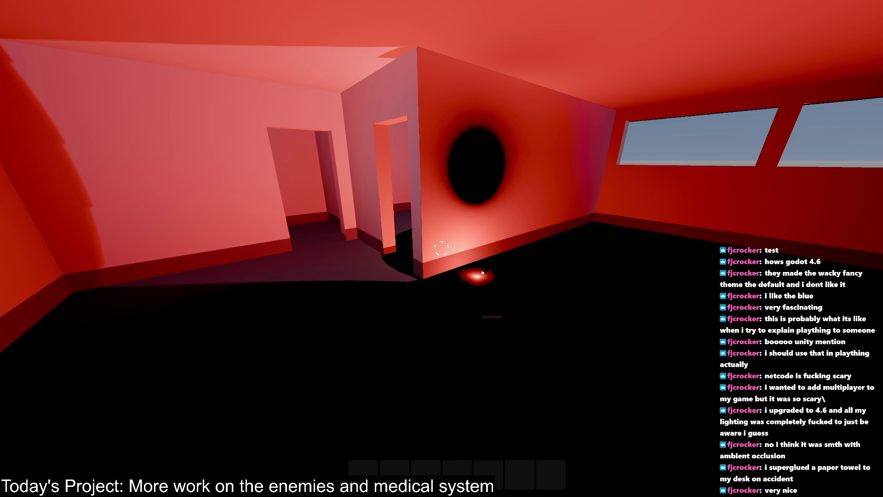
Stop the running game and return to the player.tscn scene in the editor.
key("F8")
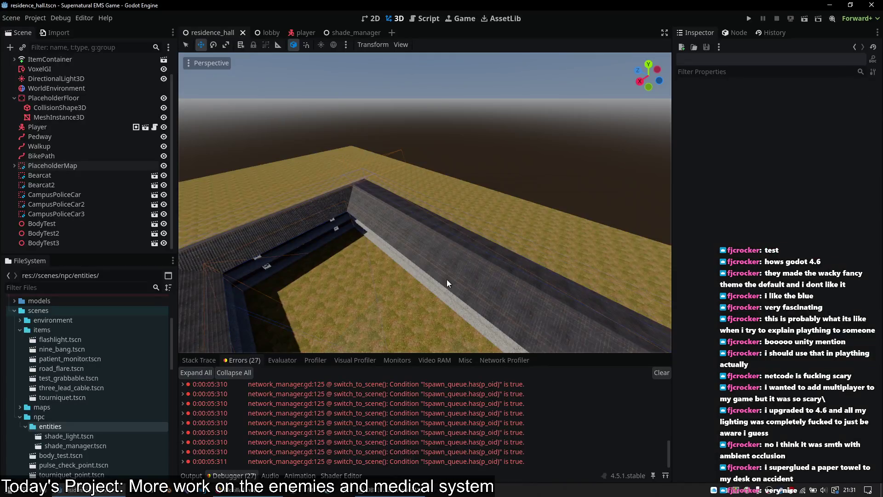
left_click(298, 33)
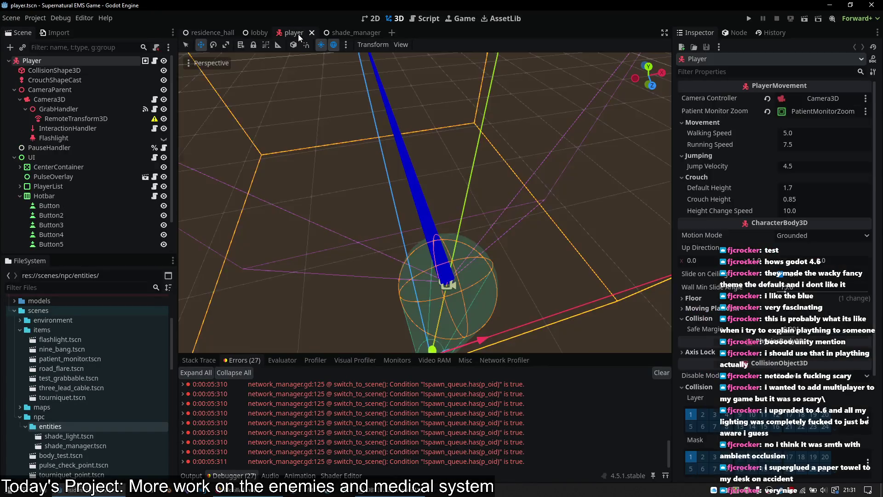
Add a plain Node child to Player and move it directly under Player.
right_click(89, 71)
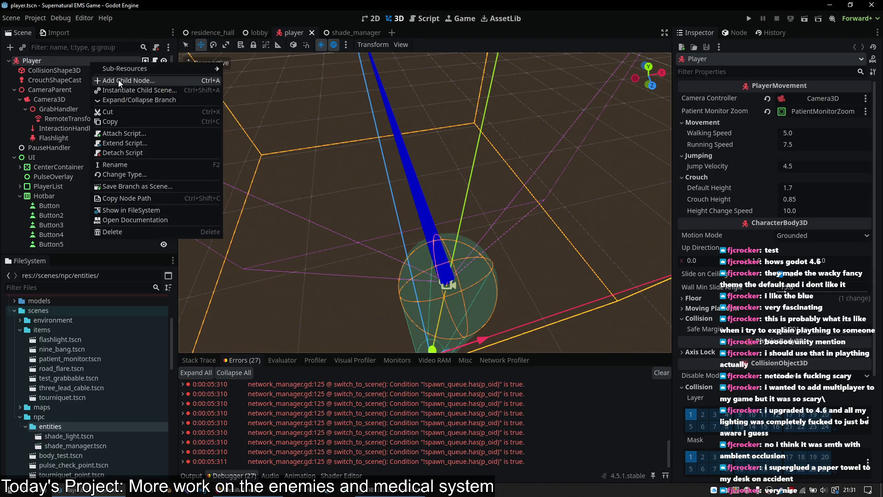
left_click(123, 78)
type("nod")
key("Return")
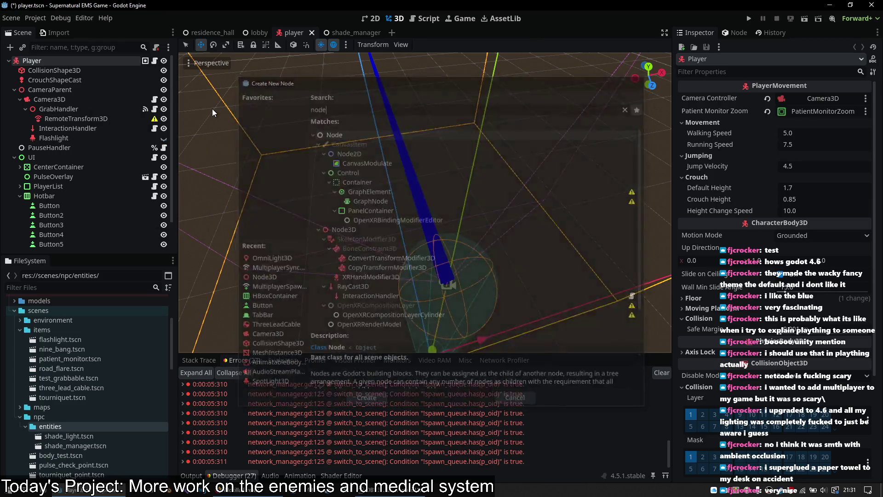
left_click(14, 117)
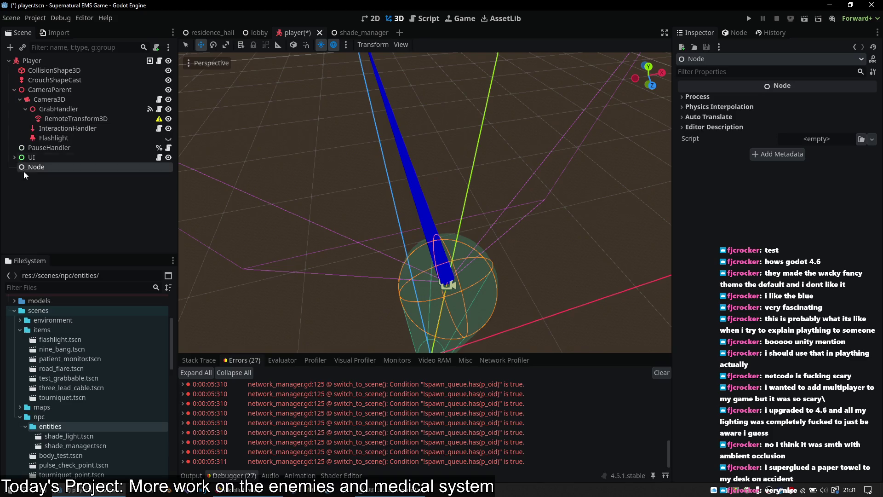
left_click_drag(31, 167, 40, 67)
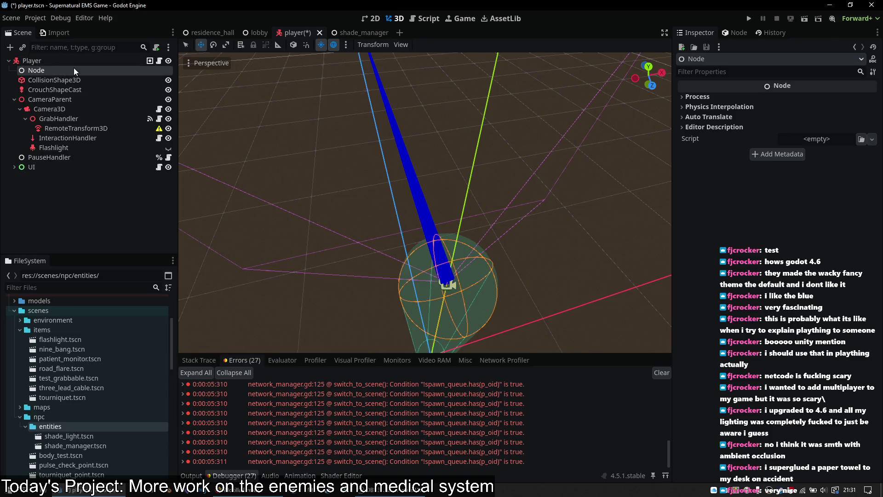
Attach a new script at res://scripts/player/health.gd to the new Node.
right_click(74, 69)
left_click(125, 128)
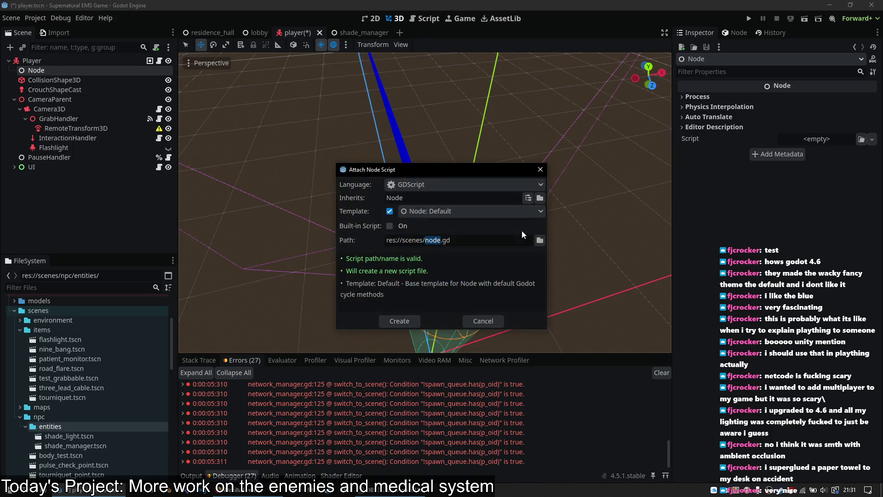
key("BackSpace")
key("BackSpace")
key("BackSpace")
type("ripts/player/health")
left_click(408, 322)
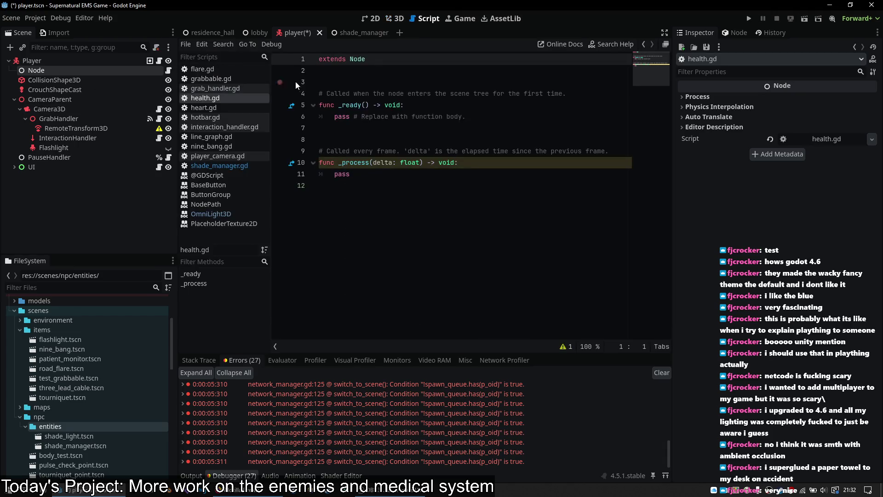
Replace the template code with a damage(amount: float) function stub containing pass.
mouse_move(384, 169)
left_mouse_down()
mouse_move(373, 92)
mouse_move(381, 84)
left_mouse_up()
type("class_n")
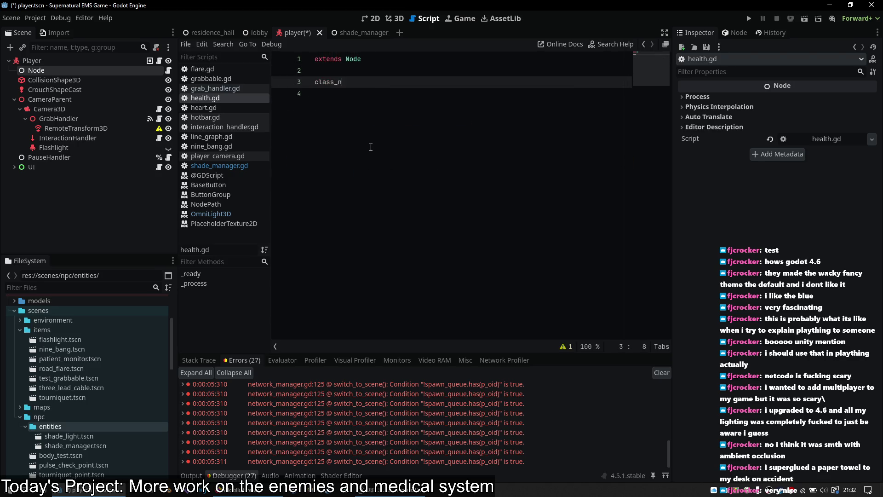
key("ctrl+z")
key("ctrl+z")
key("ctrl+z")
key("BackSpace")
type("dama")
type(":")
key("Return")
type("pass;")
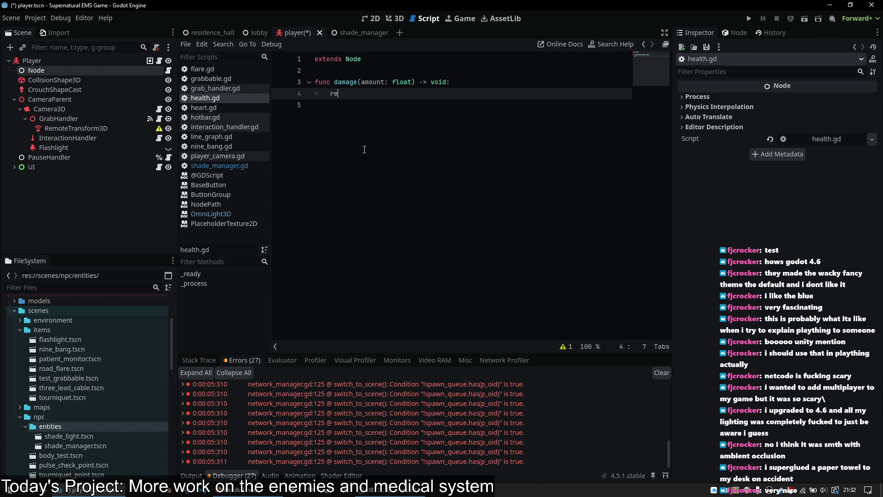
Add 'class_name PlayerHealth' above extends Node and save the script.
key("Up")
key("Up")
key("Up")
key("Home")
key("Return")
key("Up")
type("class_name Player")
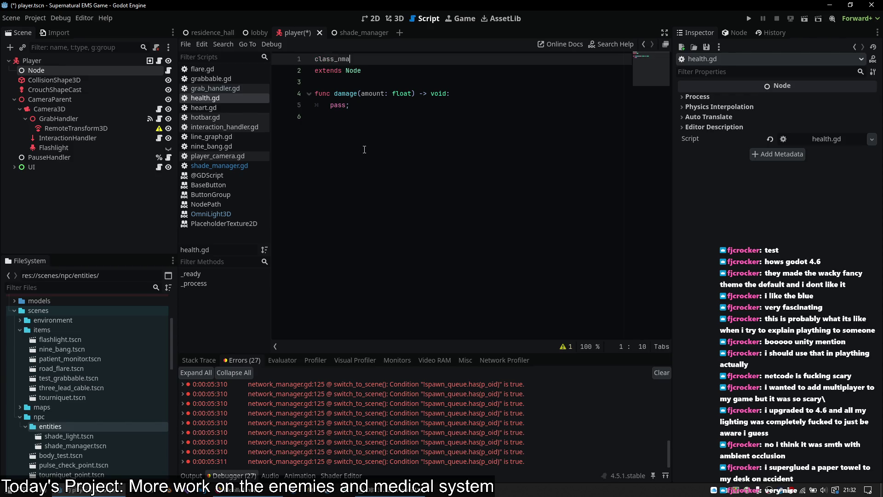
type("Health")
key("Down")
type(";")
key("ctrl+s")
key("Down")
key("Down")
key("Down")
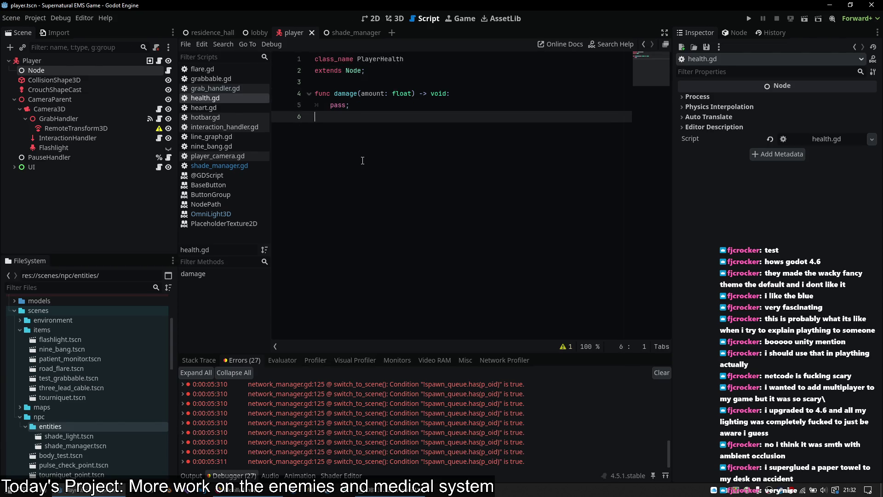
key("Up")
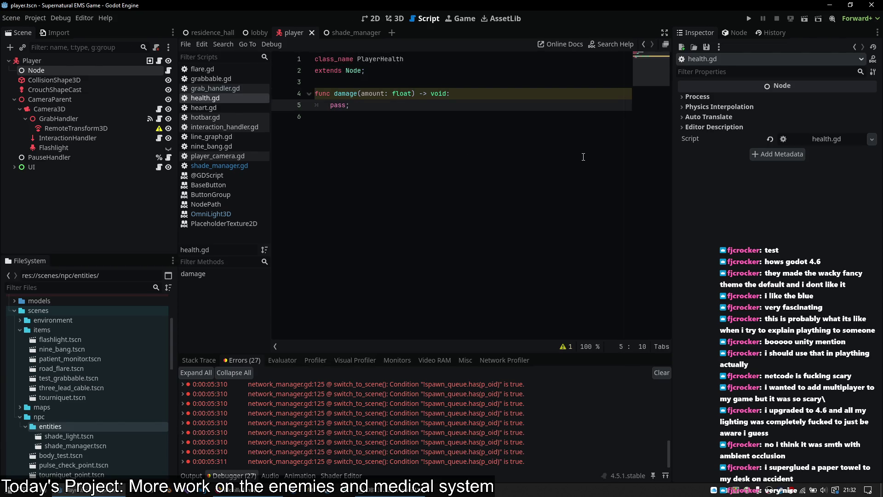
Declare 'var health: float = 100.0', save, and begin a health_changed(new_health: float) signal above it.
left_click(406, 69)
key("Return")
key("Return")
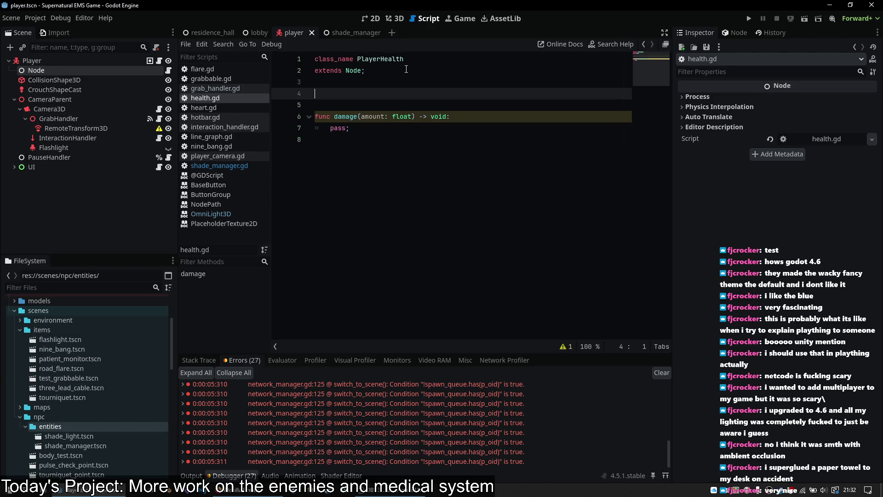
type("var health: float")
type(" = 10")
key("ctrl+s")
type(".0")
key("ctrl+s")
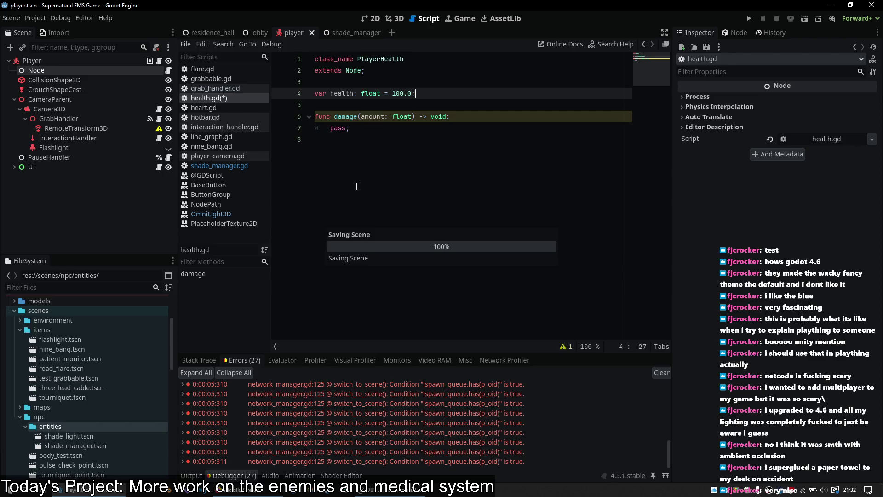
key("ctrl+shift+Return")
key("ctrl+shift+Return")
type("signal health_")
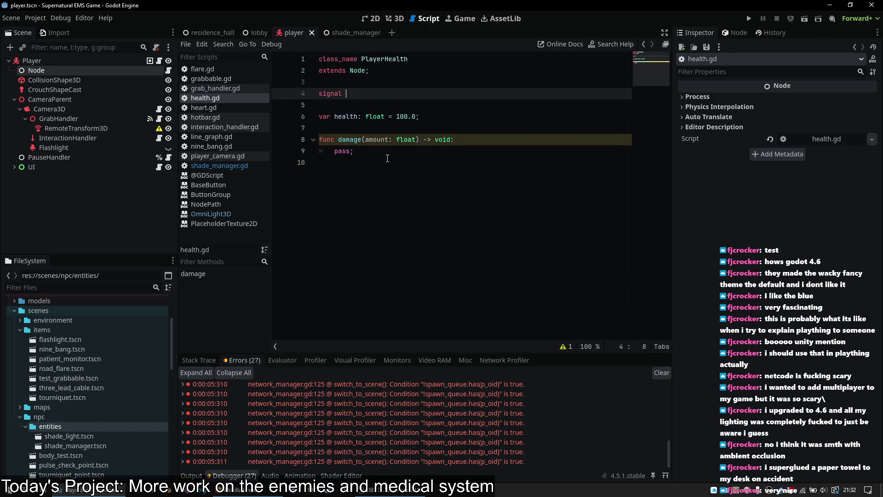
type("changed")
type("(")
type("new")
type("_health: float)")
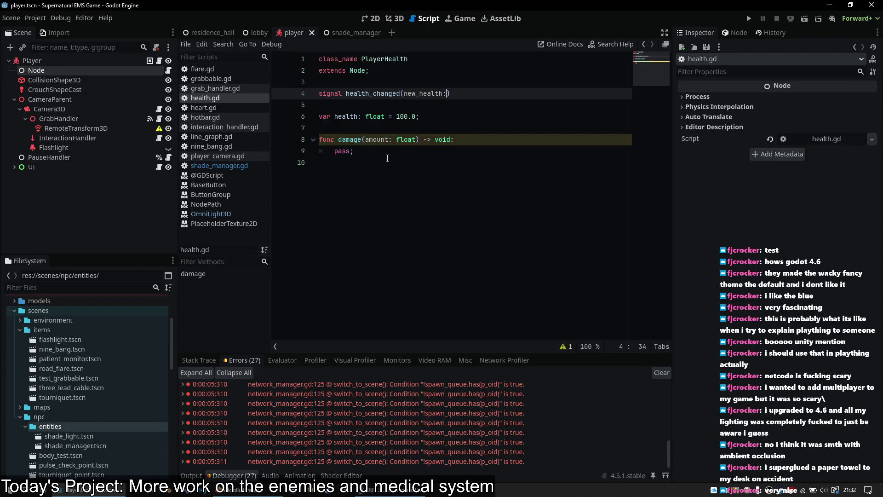
Finish the health_changed signal line, add 'signal damage_received;' below it, and save.
key("BackSpace")
type(";")
key("Return")
type("signal ")
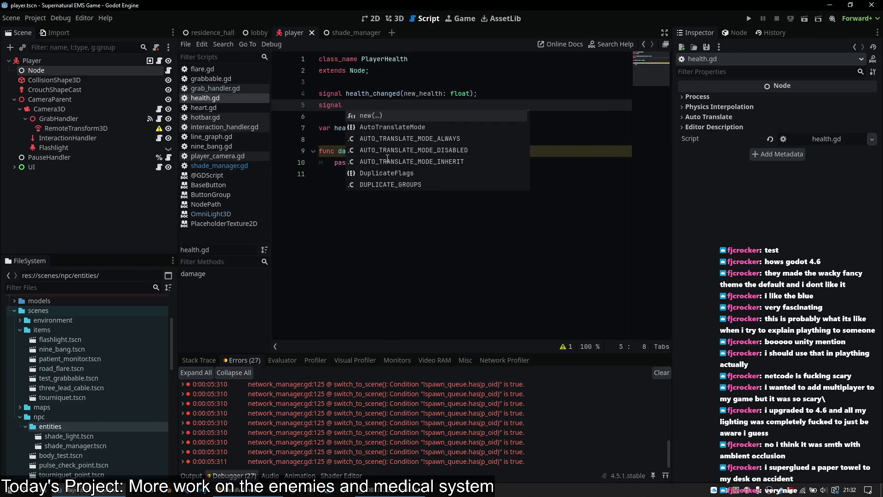
type("damage_")
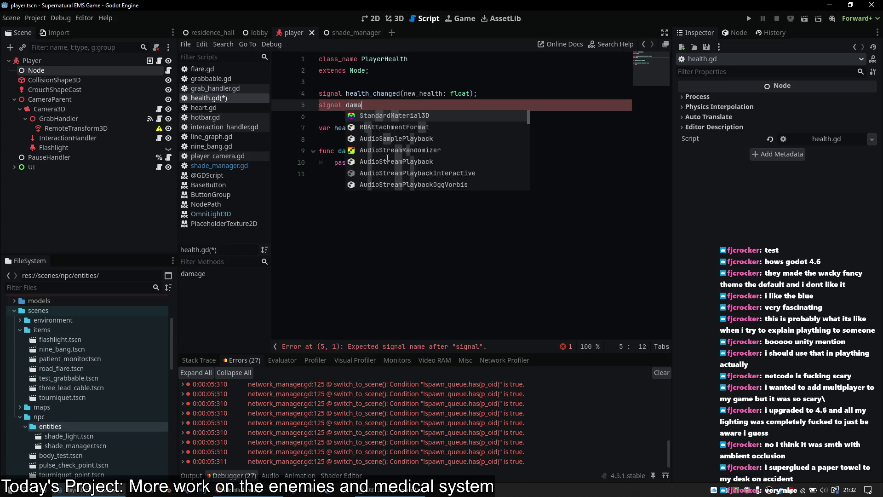
type("received")
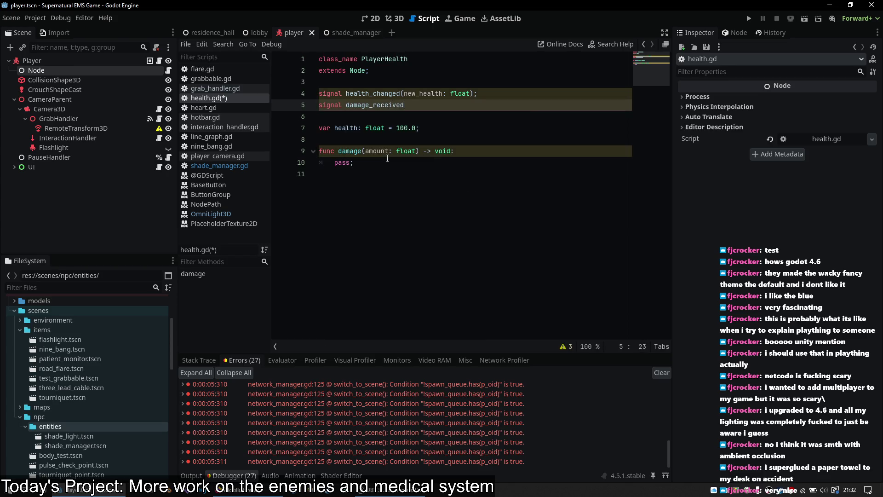
type(";")
key("ctrl+s")
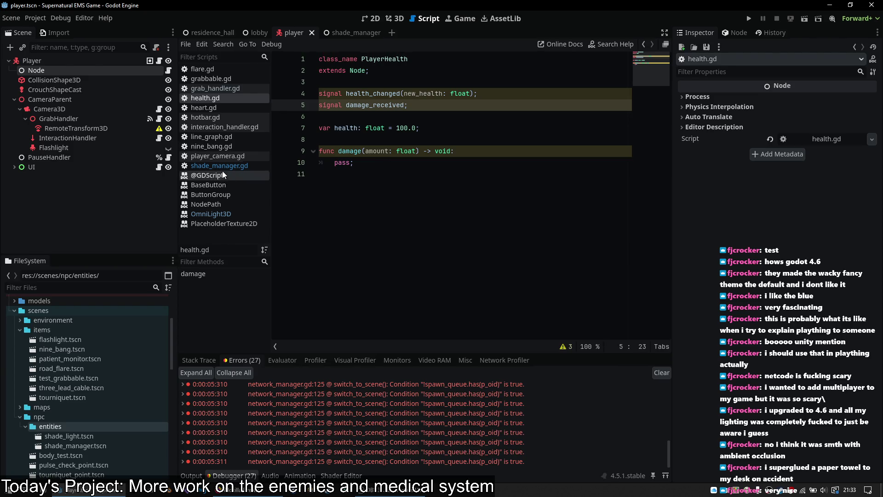
left_click(15, 168)
scroll(26, 171, "down", 2)
left_click(44, 146)
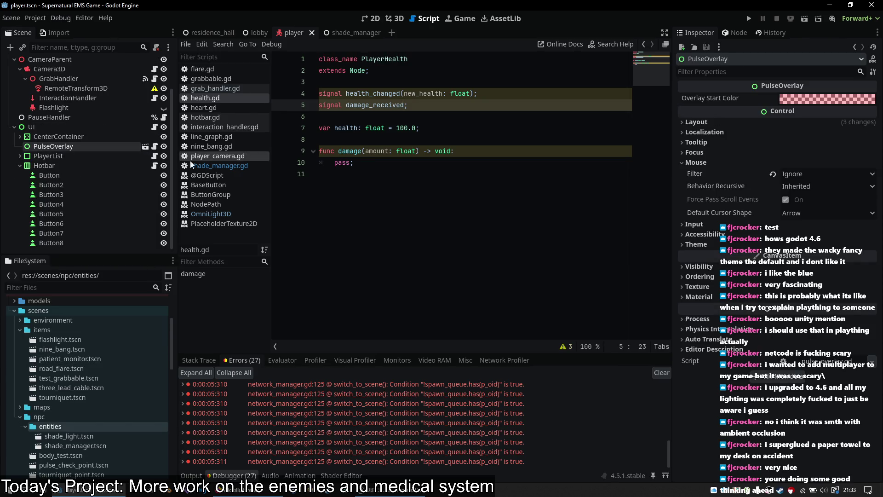
left_click(155, 146)
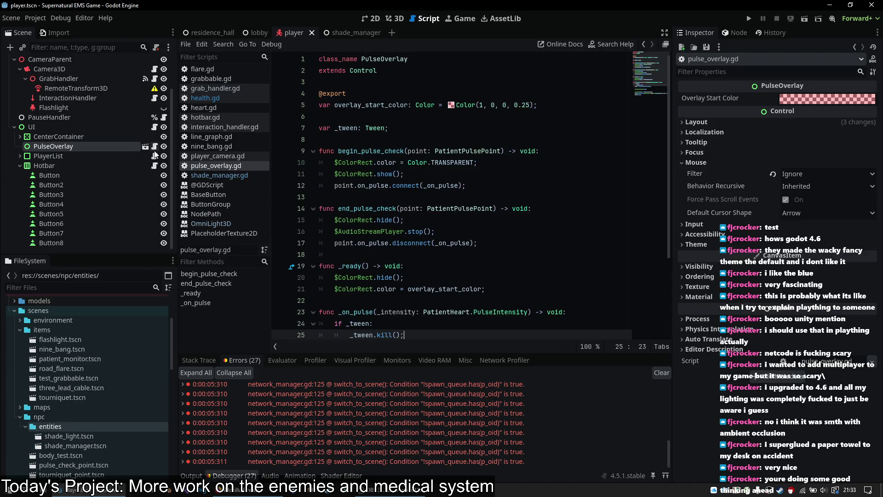
scroll(504, 166, "down", 2)
scroll(504, 166, "down", 2)
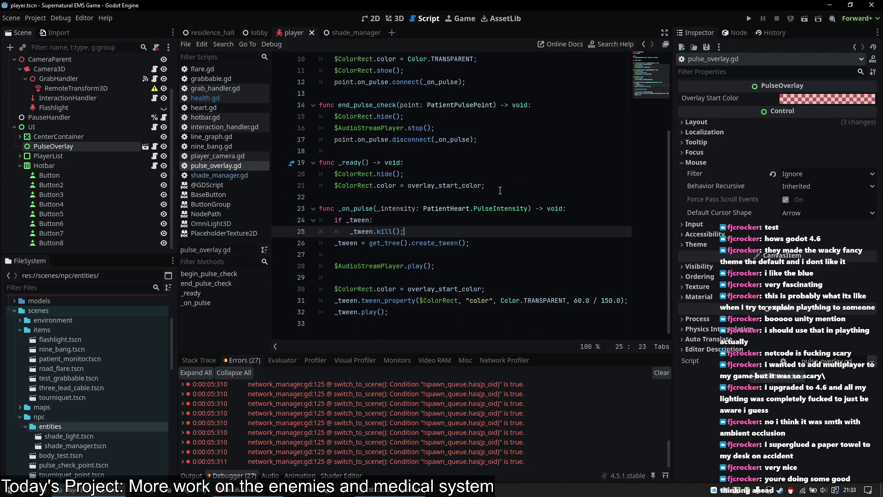
left_click(422, 308)
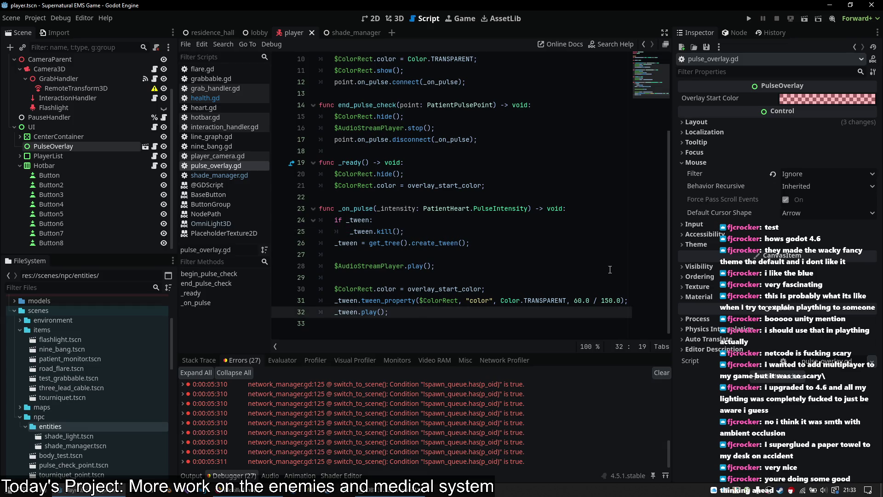
key("Return")
key("Down")
type("func _on")
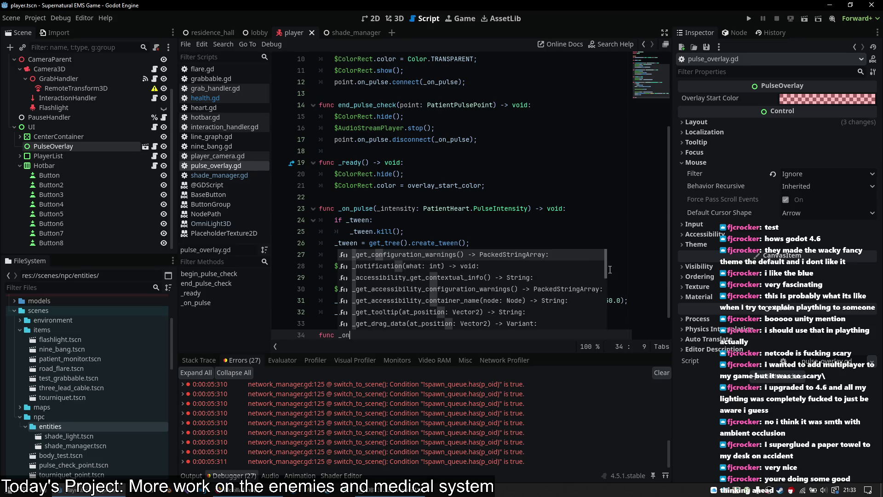
type("_received_damage() -")
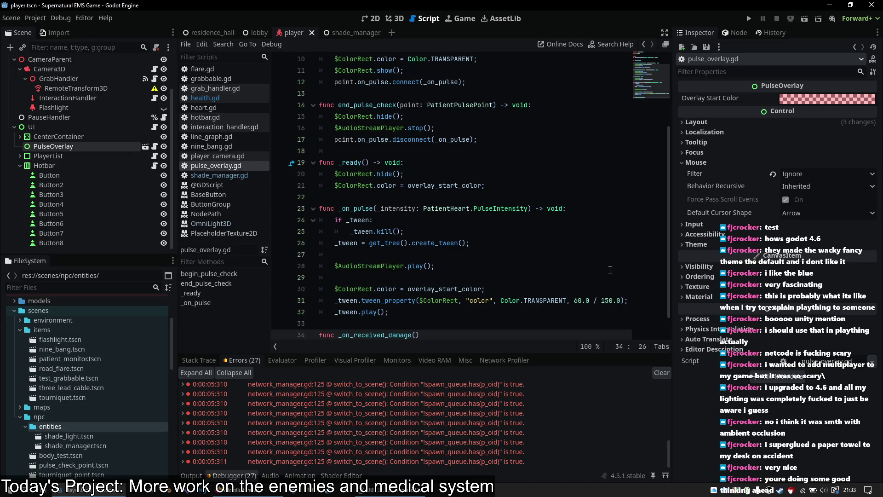
type("> void:")
key("Return")
type("pass;")
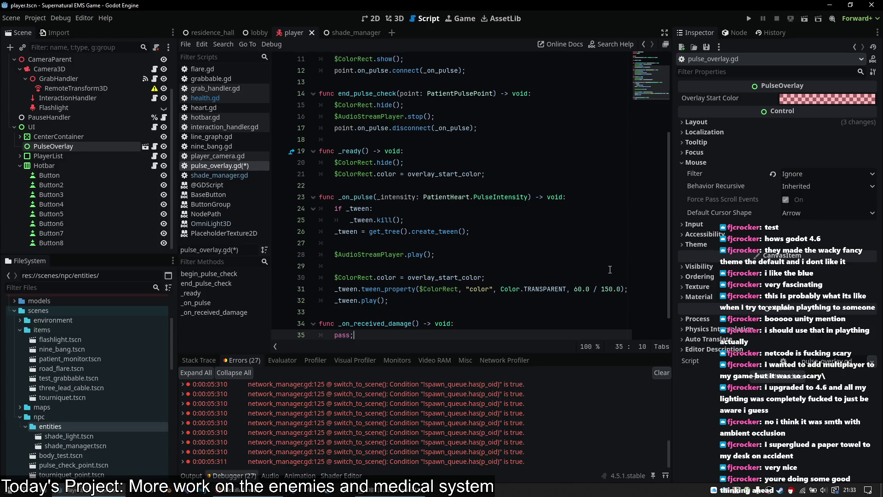
scroll(501, 240, "up", 4)
left_click(451, 131)
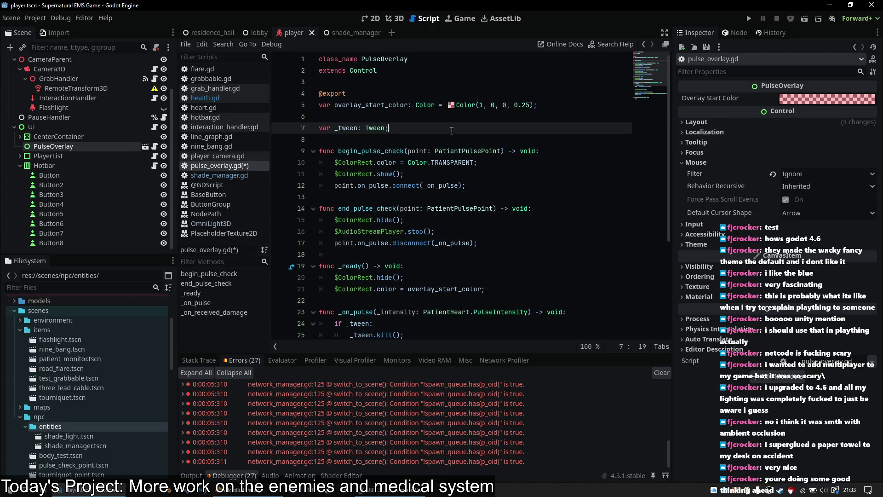
key("Up")
key("Up")
key("End")
key("Return")
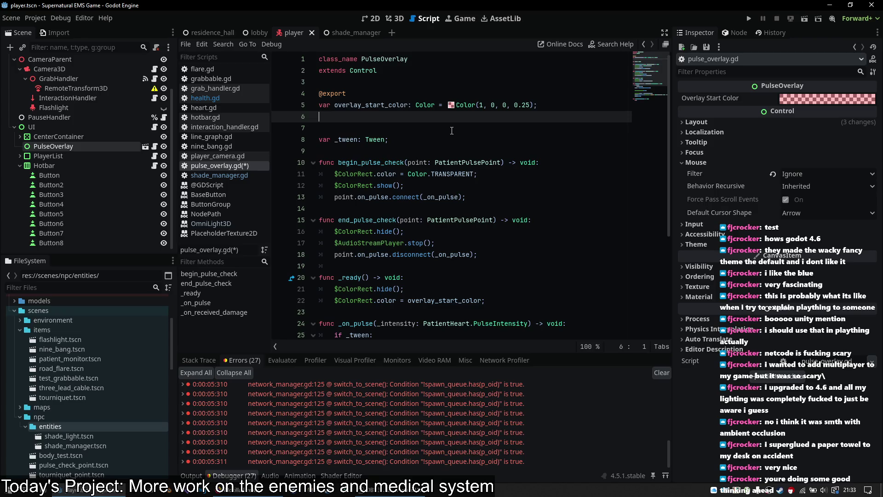
type("export")
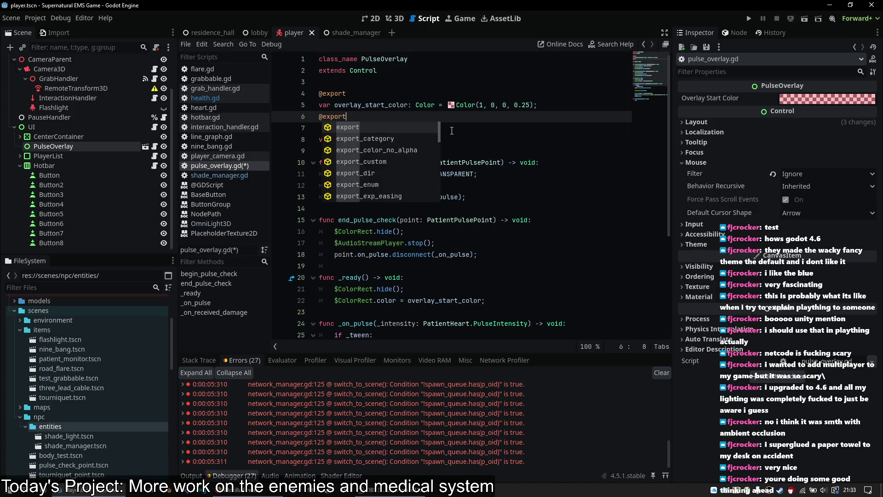
key("Return")
type("var")
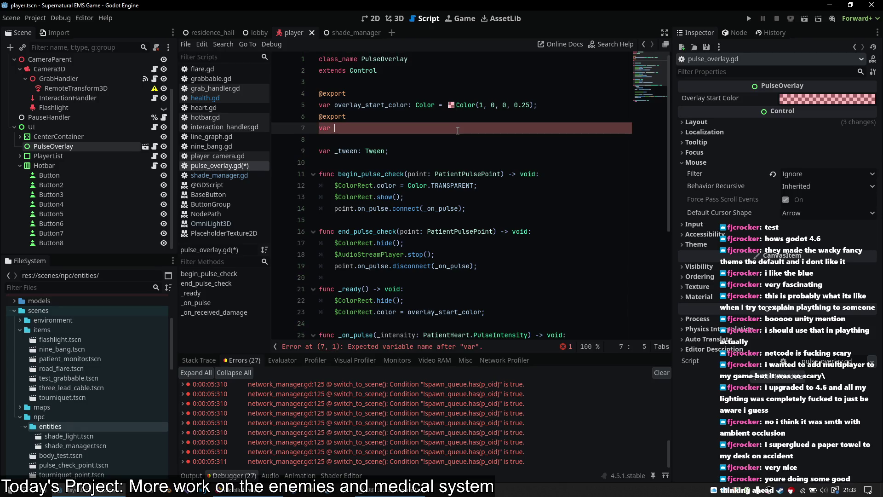
key("ctrl+z")
key("ctrl+z")
key("ctrl+z")
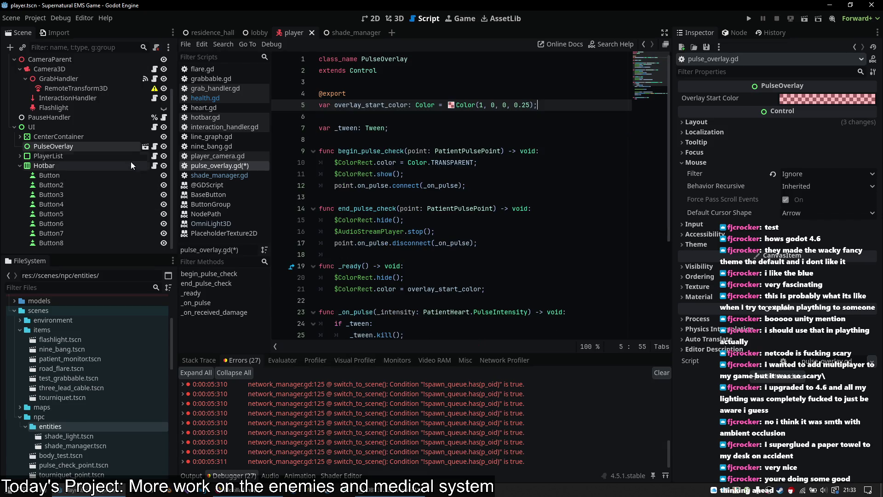
left_click(145, 147)
In pulse_overlay.tscn, rename AudioStreamPlayer to PulseSound and duplicate it as DamageSound.
left_click(65, 80)
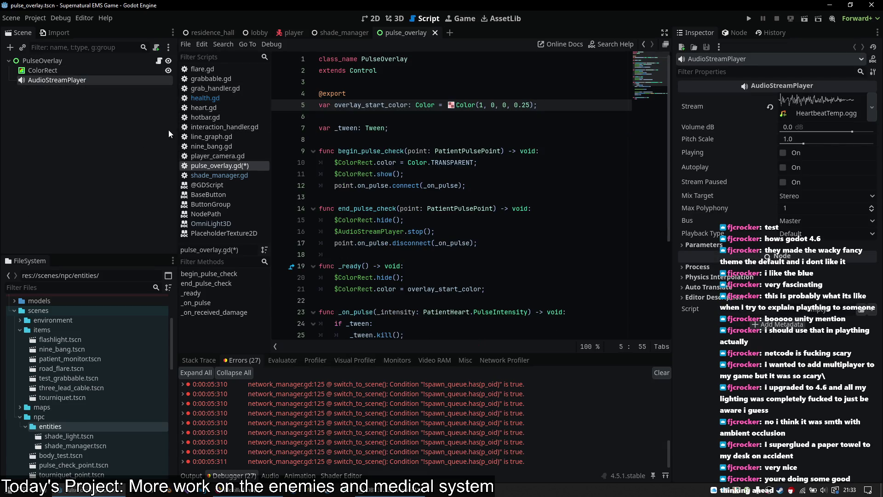
scroll(388, 212, "down", 4)
key("F2")
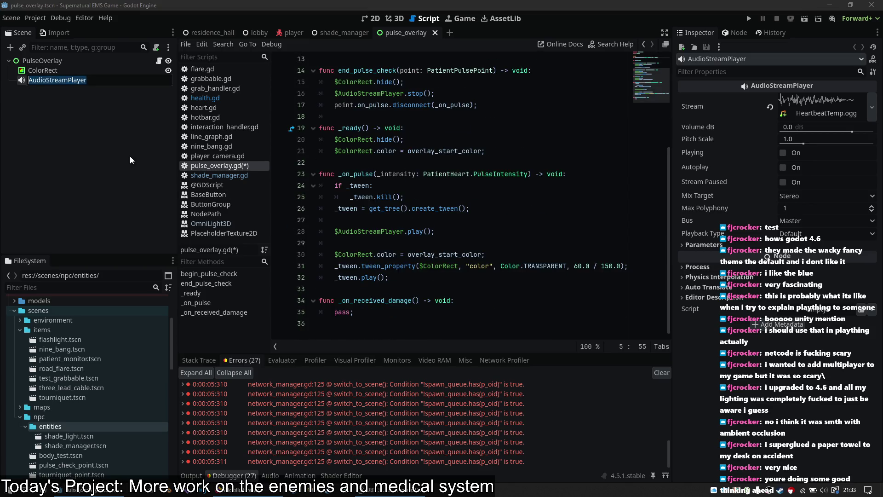
type("PulseSound")
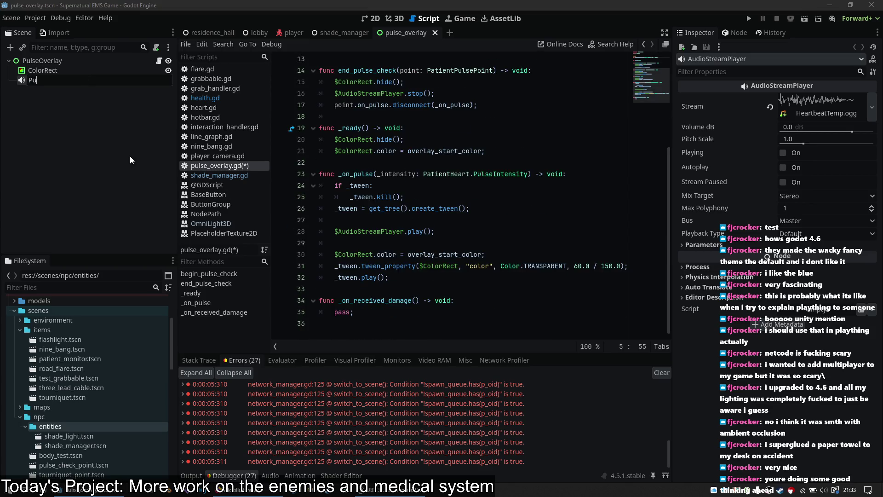
key("Return")
key("ctrl+d")
key("F2")
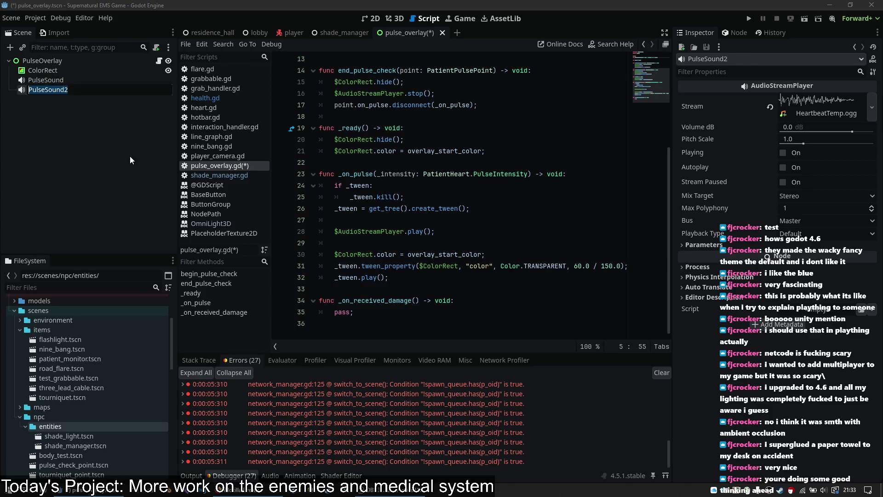
type("DamageSound")
key("Return")
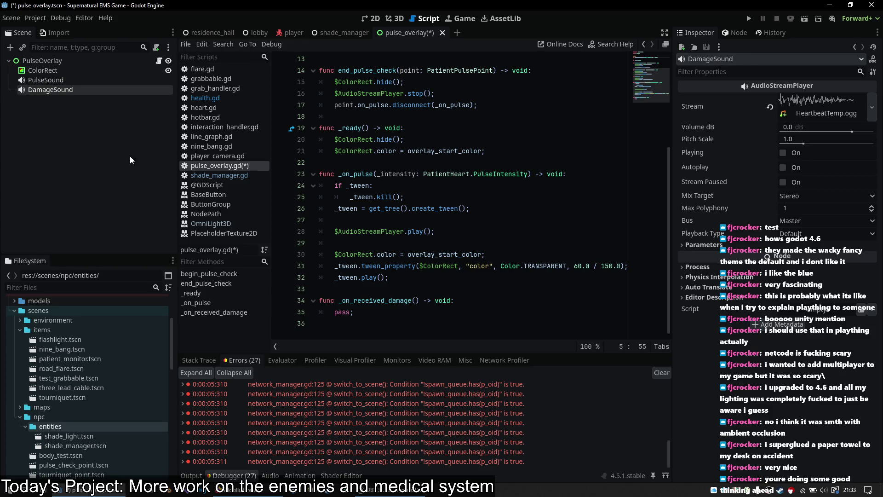
Replace $AudioStreamPlayer with $PulseSound on lines 28 and 16 of pulse_overlay.gd and save.
left_click(381, 224)
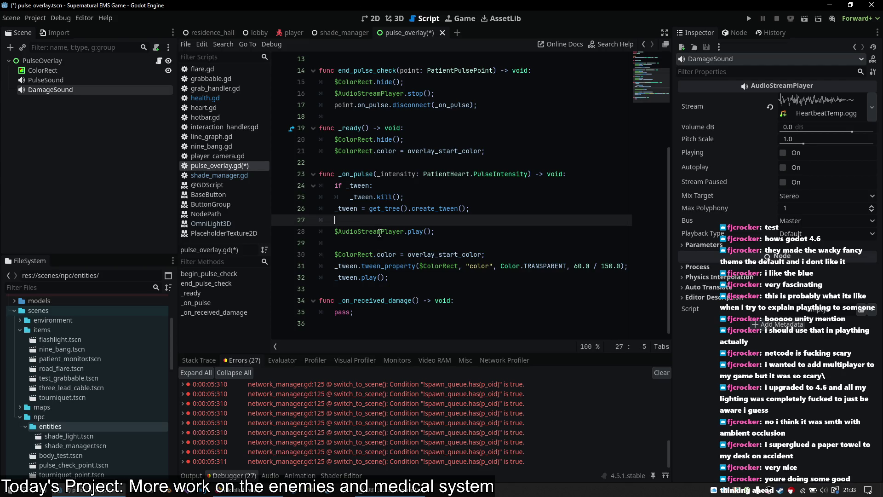
double_click(380, 231)
type("PulseS")
type("ound")
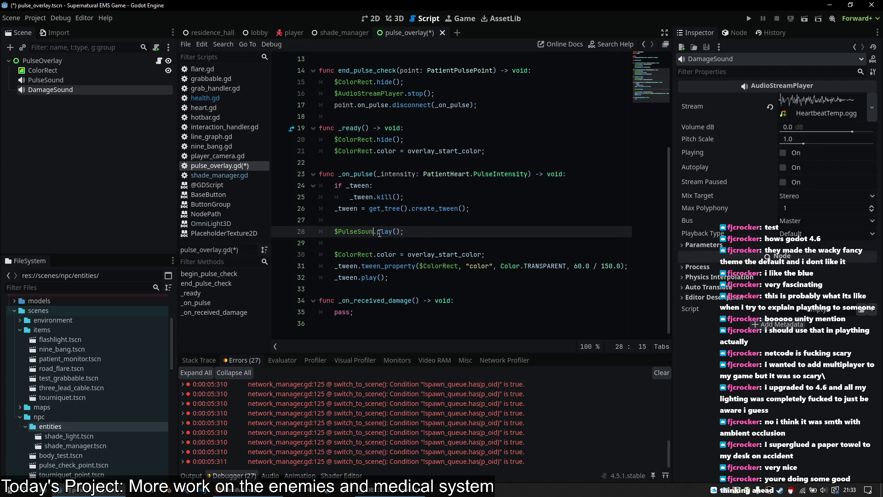
key("End")
key("ctrl+s")
scroll(379, 185, "up", 2)
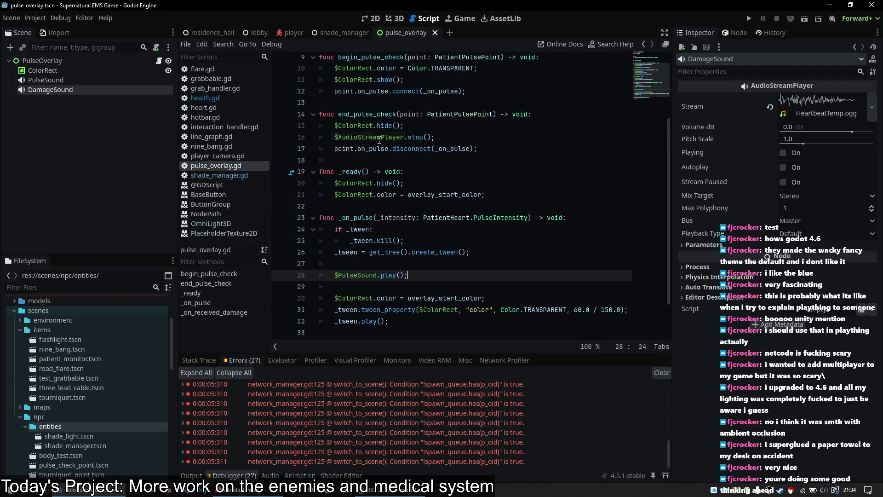
double_click(379, 137)
type("PulseSound")
key("BackSpace")
scroll(373, 133, "up", 1)
scroll(518, 220, "up", 2)
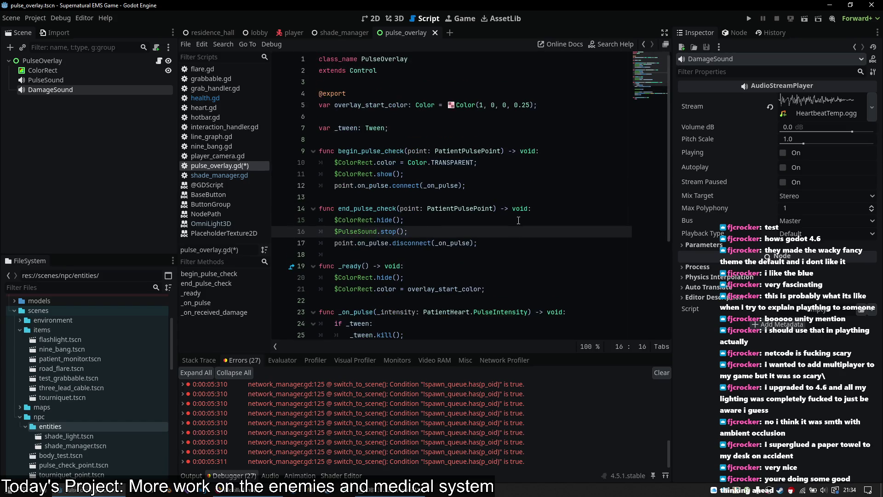
scroll(518, 221, "down", 1)
scroll(518, 220, "up", 1)
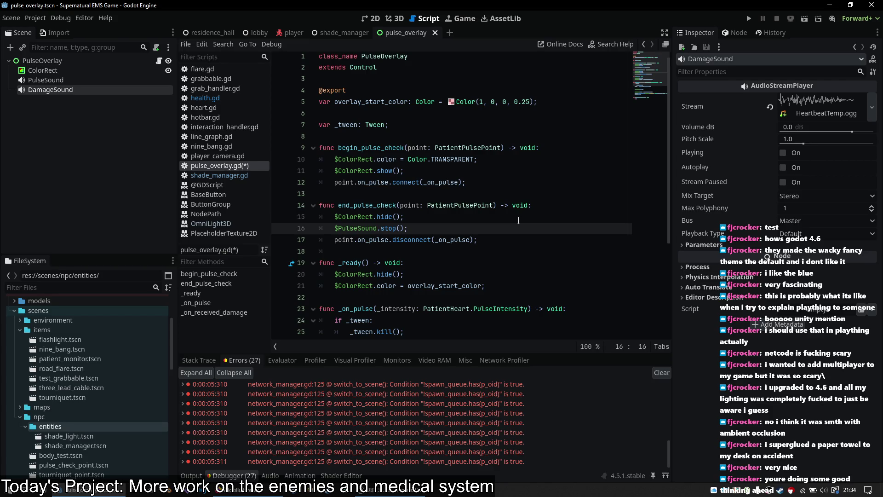
scroll(519, 221, "down", 4)
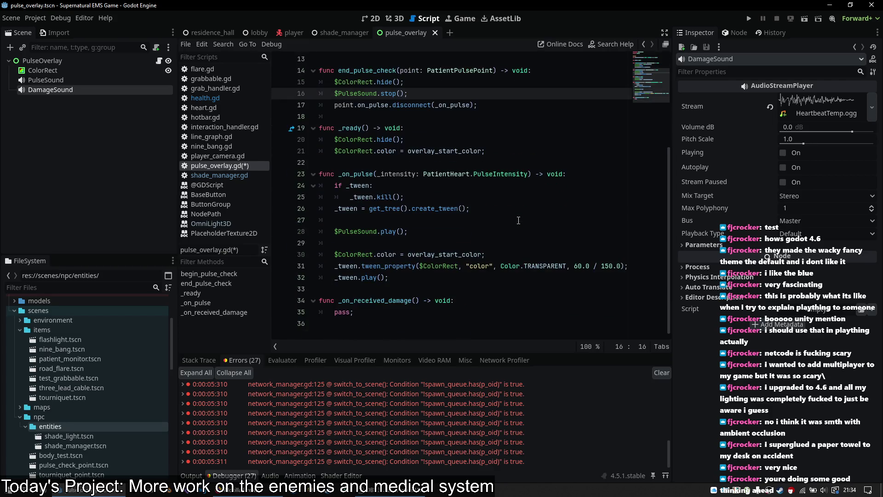
mouse_move(419, 274)
left_mouse_down()
mouse_move(460, 209)
mouse_move(505, 254)
mouse_move(576, 175)
left_mouse_up()
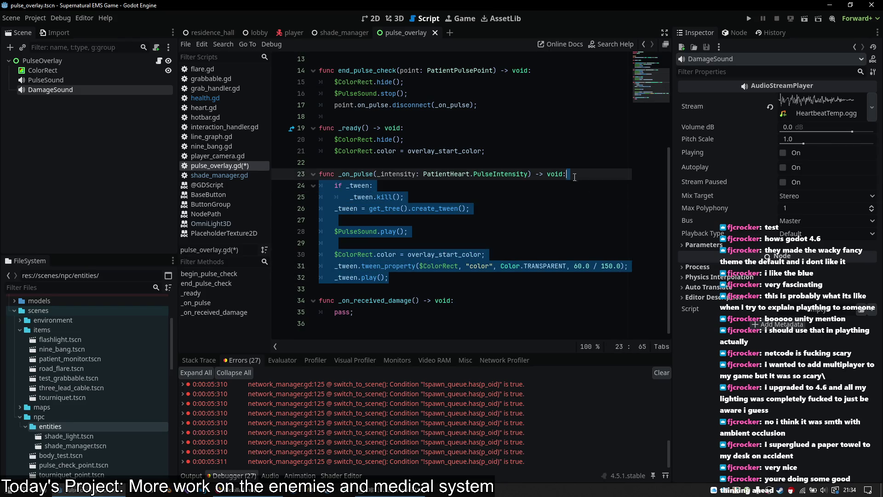
Copy the _on_pulse body into _on_received_damage, switching it to $DamageSound, and save.
key("ctrl+c")
left_click(393, 312)
key("BackSpace")
key("BackSpace")
key("BackSpace")
key("ctrl+v")
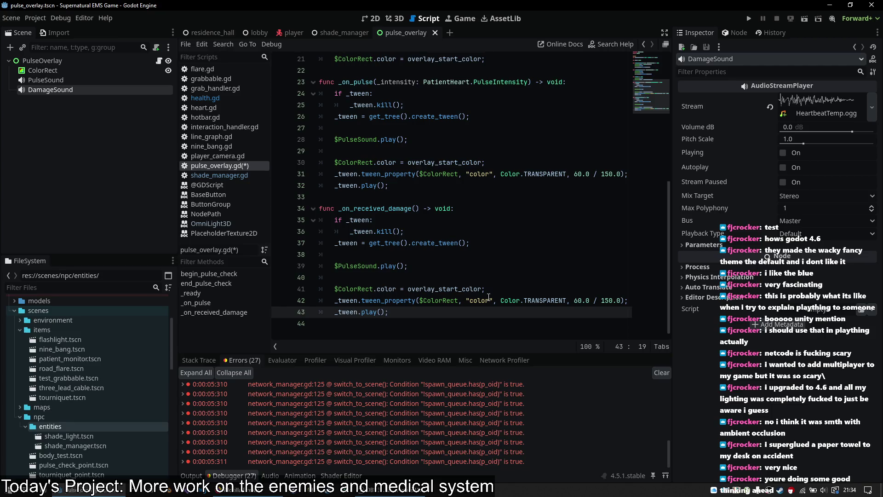
double_click(364, 265)
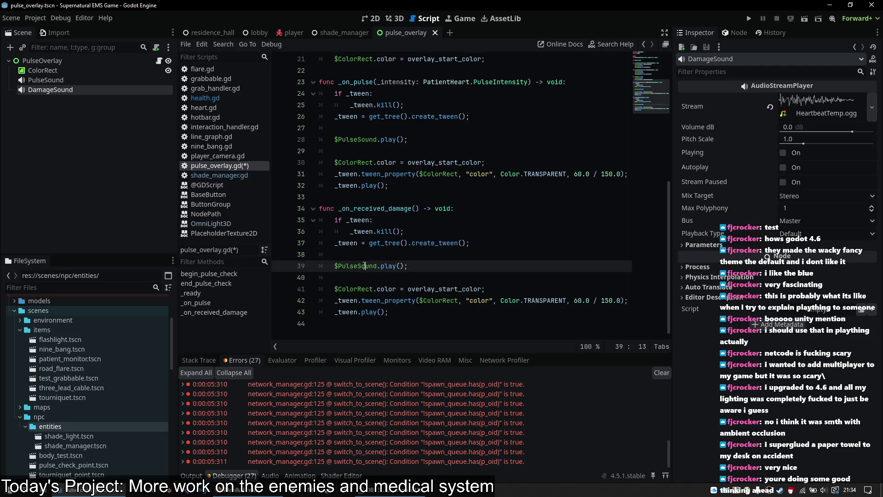
type("Damag")
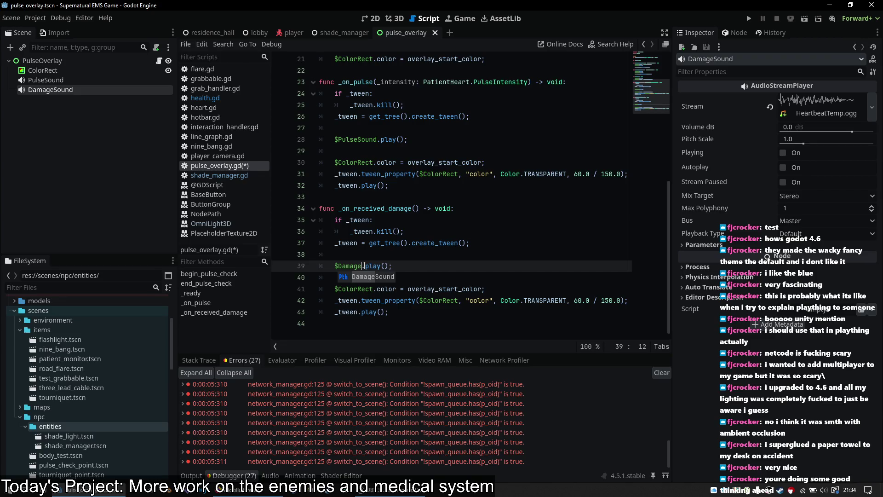
key("Return")
key("End")
key("ctrl+s")
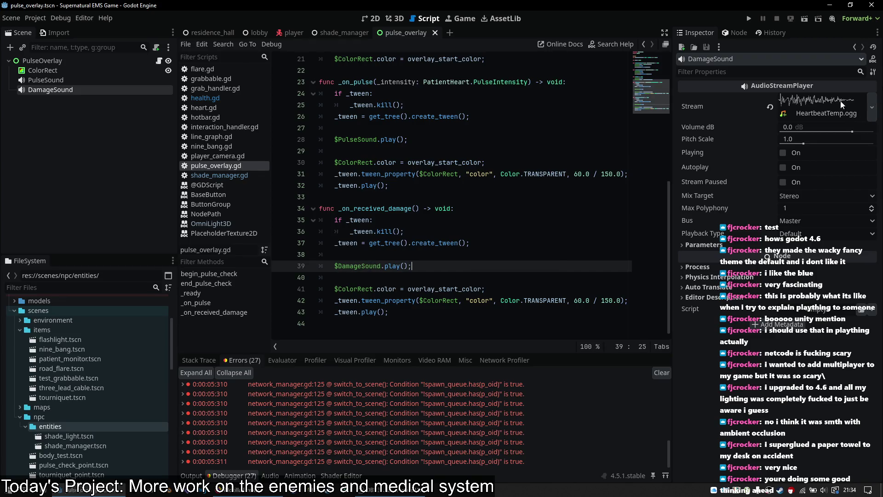
Clear DamageSound's Stream in the Inspector and expand the audio folder.
left_click(770, 107)
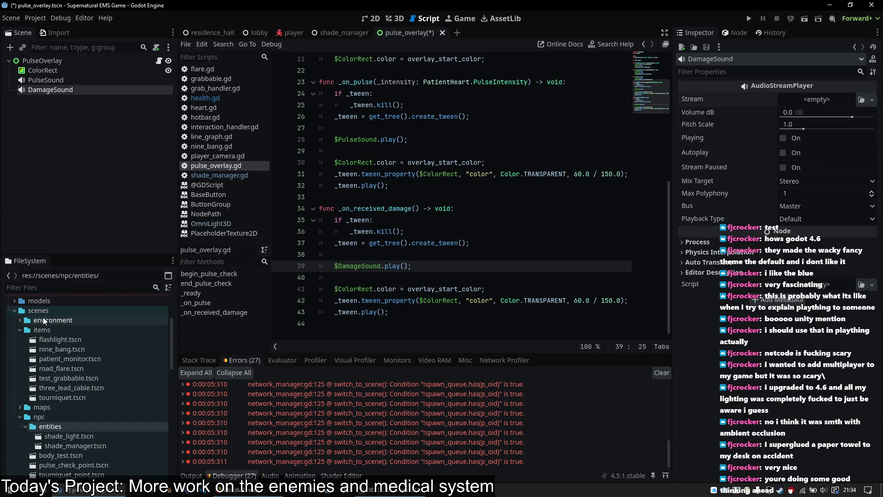
scroll(40, 450, "down", 5)
scroll(40, 450, "up", 10)
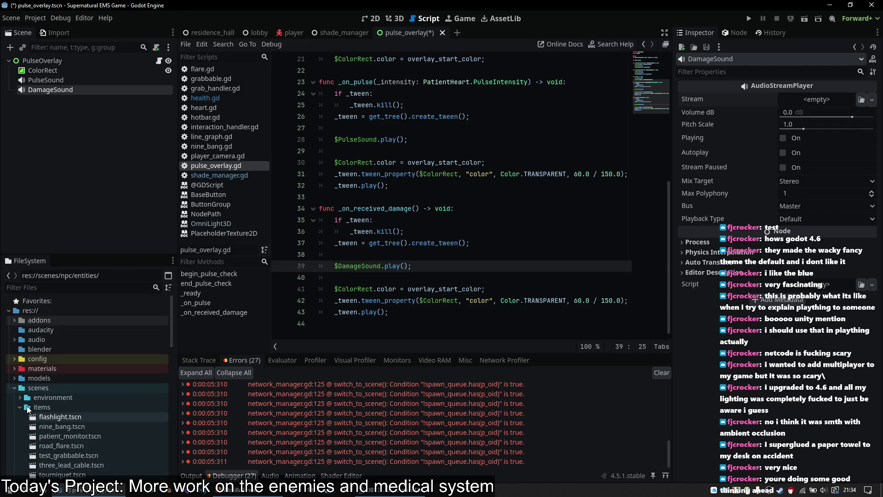
left_click(15, 339)
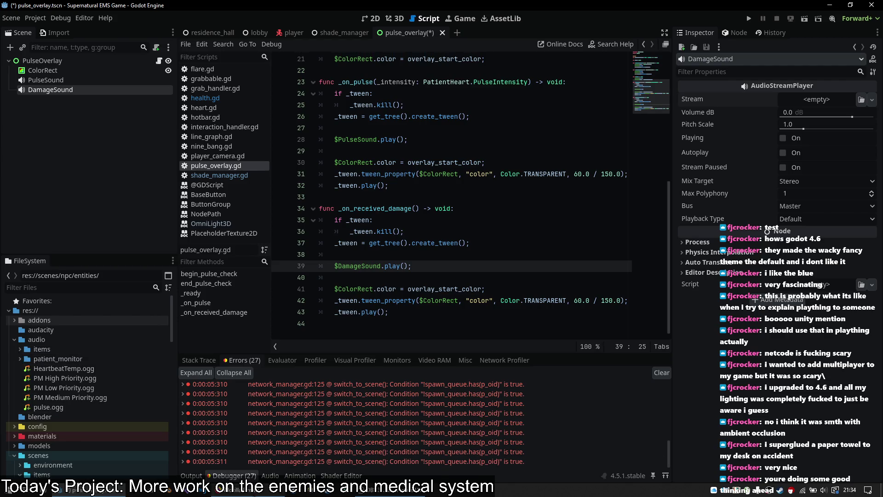
Open the Bfxr sound-effect site in a new browser tab.
left_click(248, 490)
key("ctrl+t")
type("bfx")
key("Return")
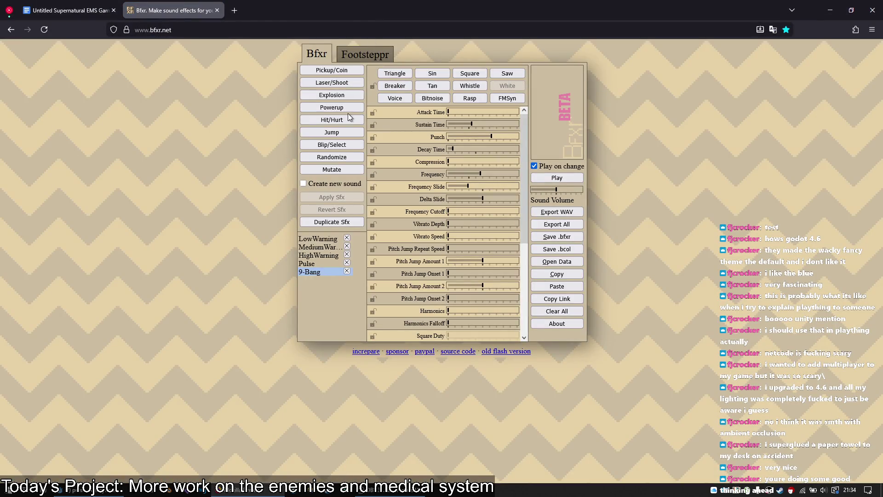
Set Bfxr to make new entries, generate several Hit/Hurt sounds and play one.
left_click(348, 120)
left_click(348, 121)
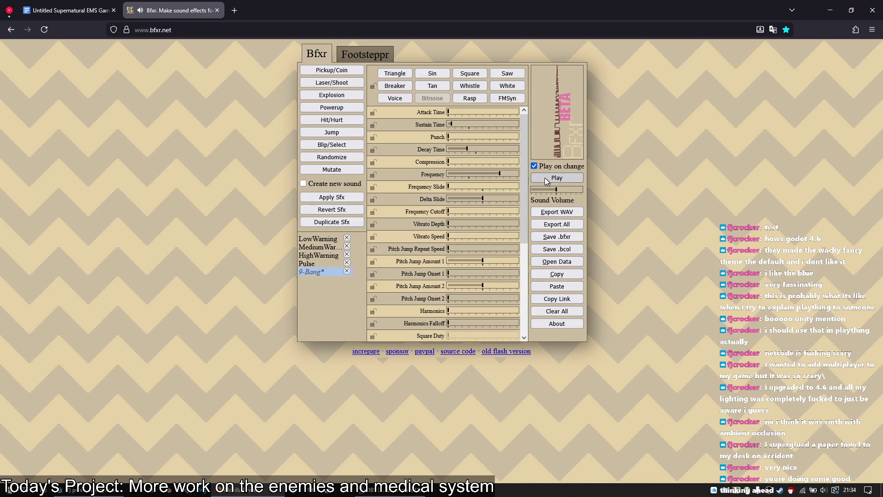
left_click(346, 206)
left_click(338, 183)
left_click(343, 119)
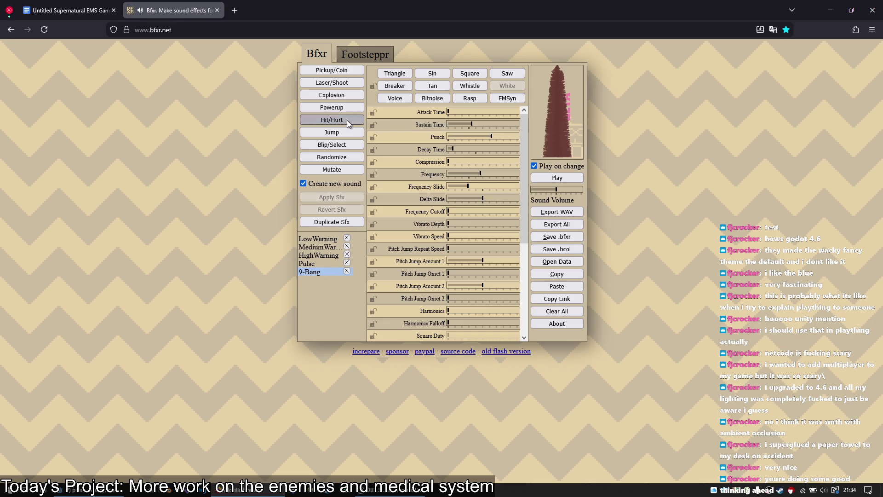
left_click(329, 184)
left_click(342, 119)
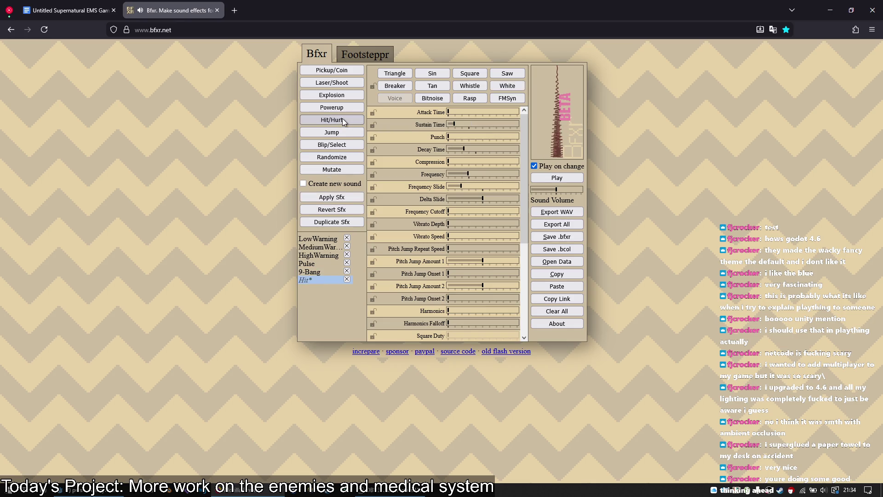
left_click(342, 118)
left_click(342, 119)
left_click(342, 119)
left_click(342, 119)
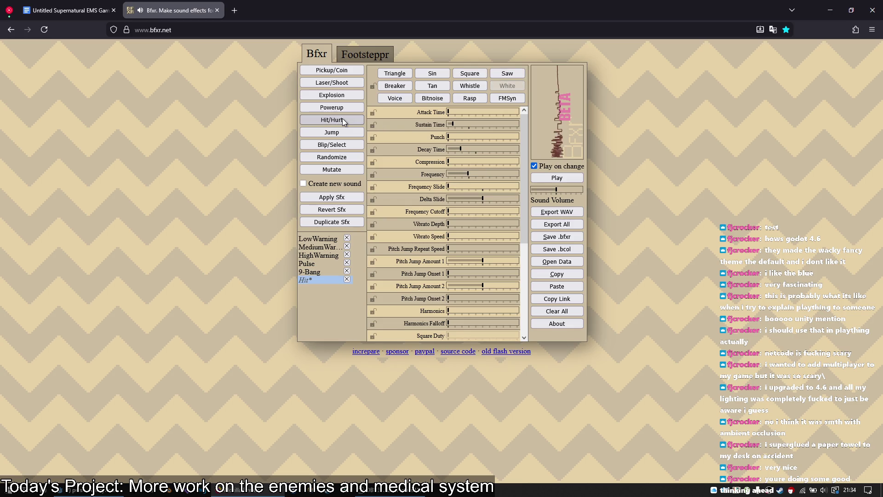
left_click(567, 177)
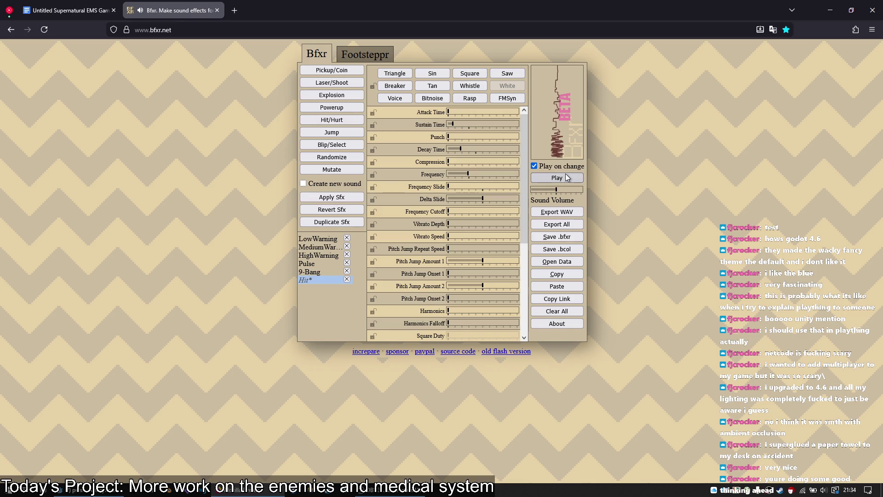
Keep re-rolling and mutating the Hit sound until a Saw-wave hit results, then return to Godot.
left_click(346, 122)
left_click(345, 121)
left_click(344, 121)
left_click(345, 121)
left_click(345, 121)
left_click(344, 122)
left_click(345, 121)
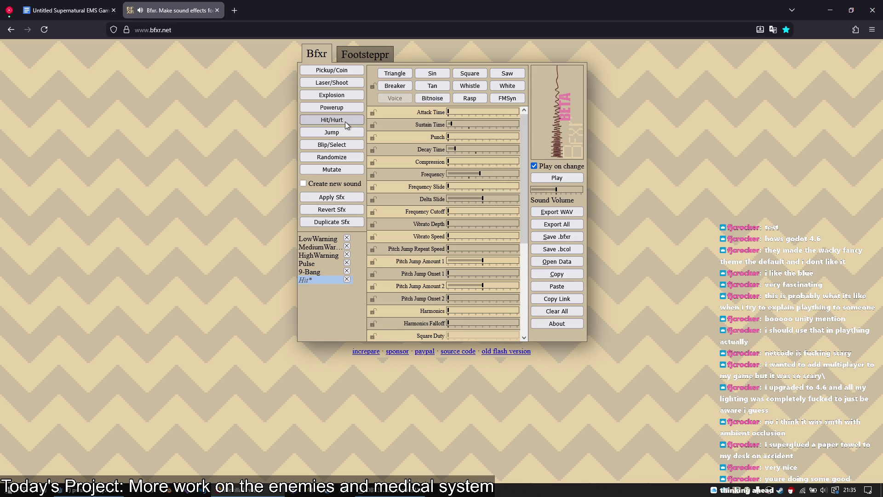
left_click(345, 121)
left_click(345, 121)
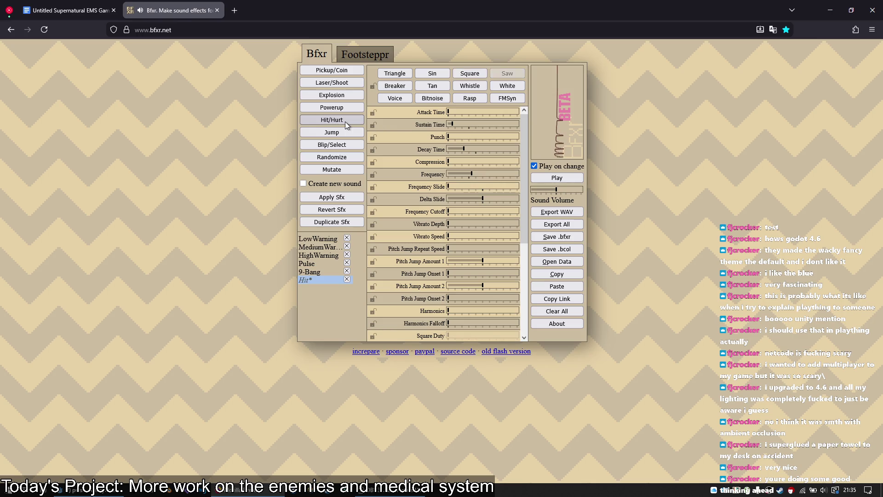
left_click(345, 121)
left_click(345, 121)
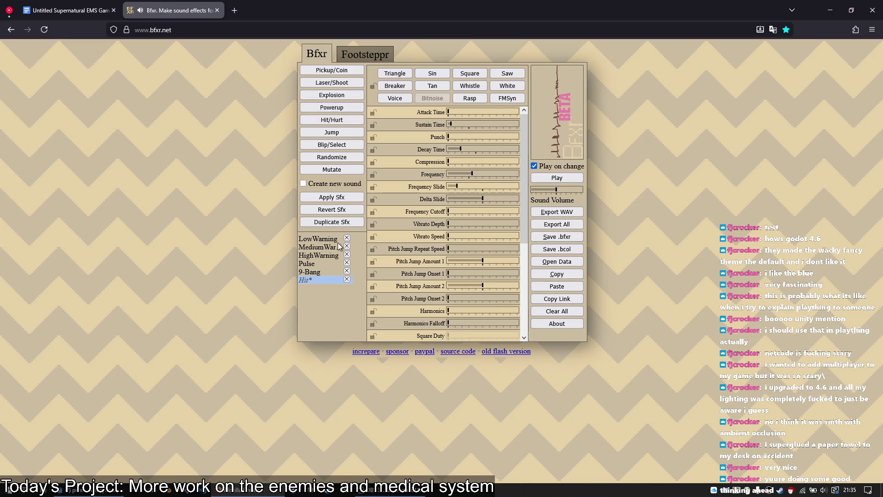
left_click(344, 167)
left_click(344, 167)
left_click(344, 166)
left_click(344, 120)
left_click(344, 121)
left_click(344, 120)
left_click(344, 120)
left_click(344, 120)
left_click(344, 120)
left_click(344, 120)
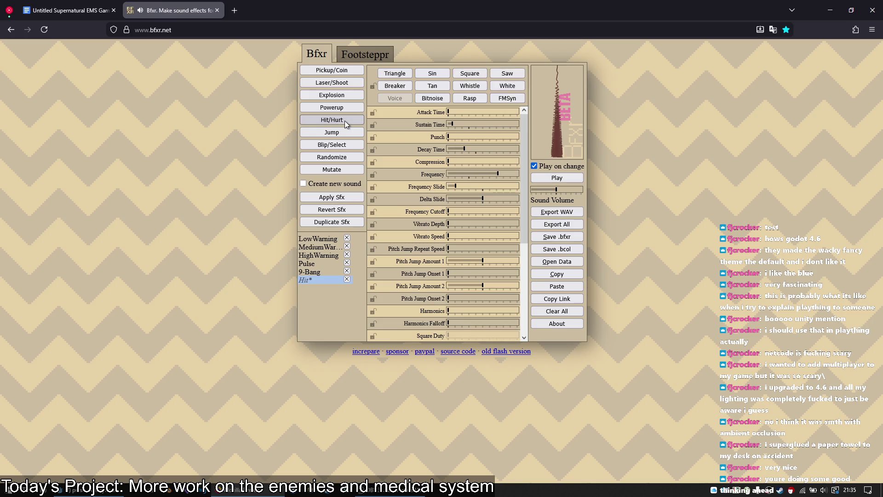
left_click(344, 121)
left_click(344, 120)
left_click(344, 121)
left_click(344, 120)
left_click(344, 120)
left_click(344, 120)
left_click(344, 120)
left_click(344, 121)
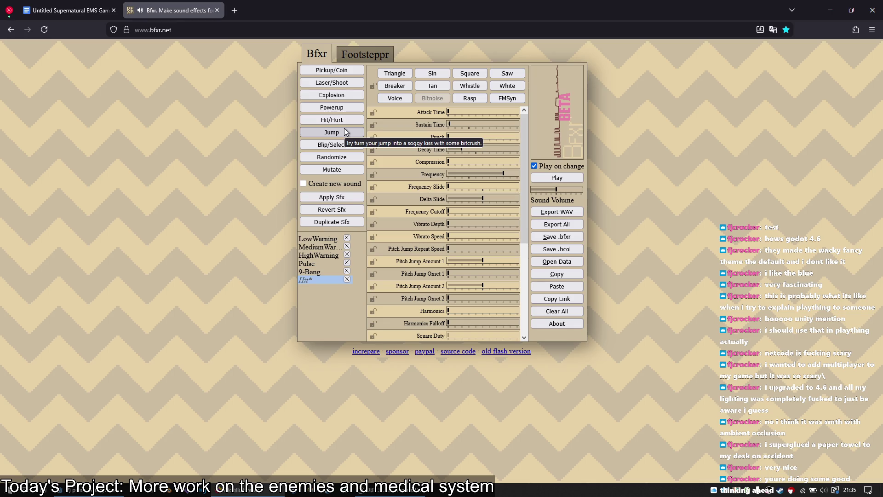
left_click(346, 120)
left_click(346, 120)
left_click(346, 120)
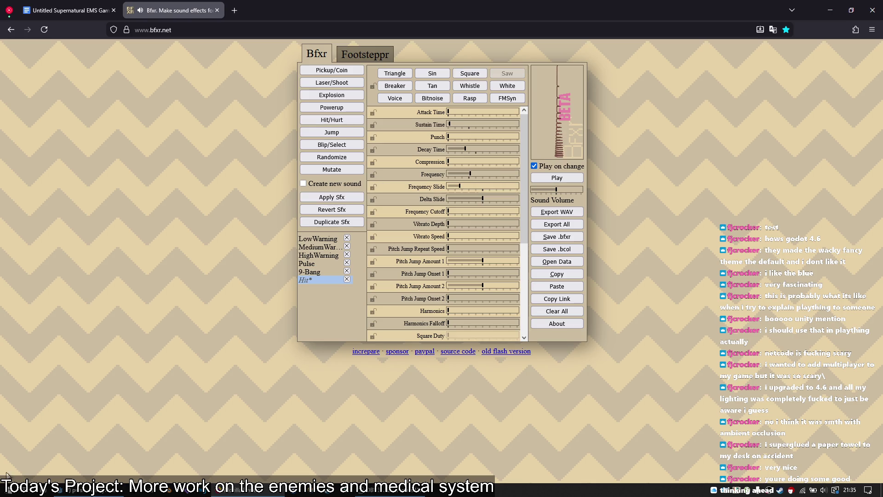
left_click(58, 488)
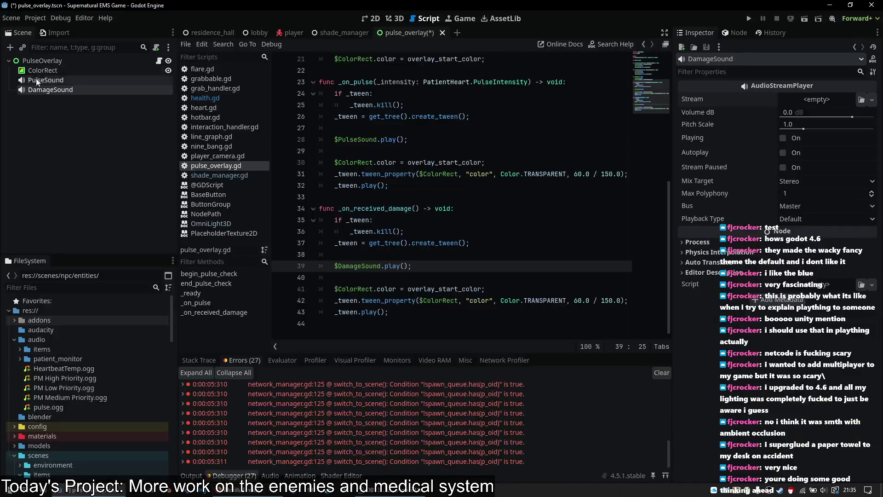
left_click(871, 100)
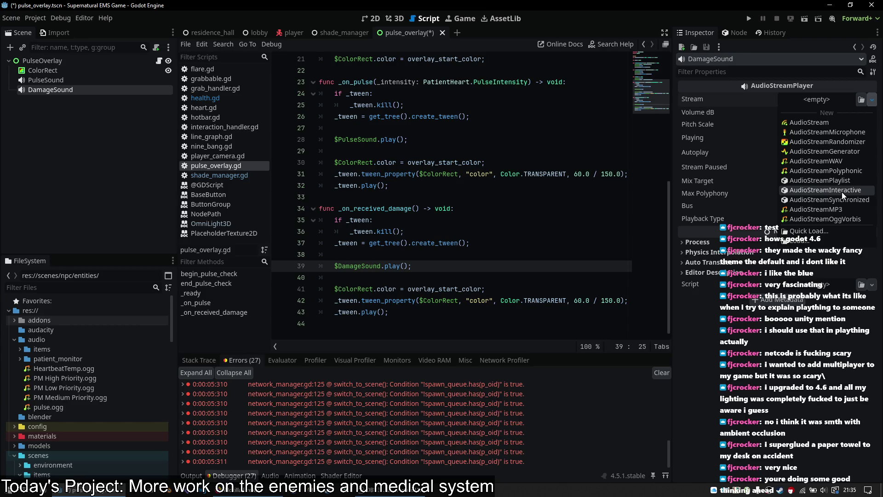
key("Escape")
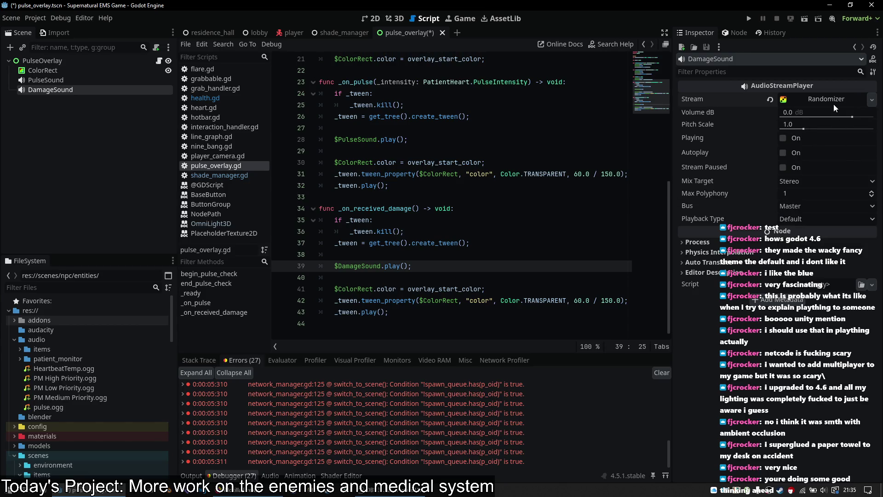
left_click(834, 104)
left_click(834, 115)
left_click(768, 125)
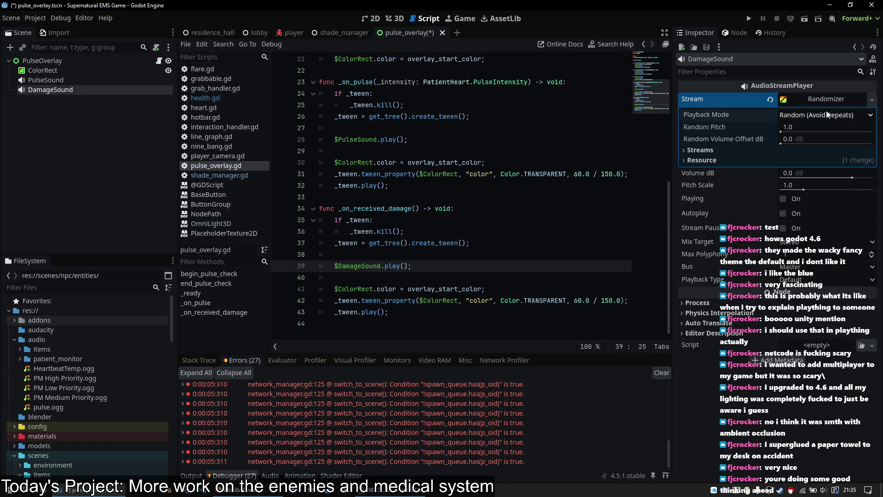
left_click(871, 99)
left_click(828, 176)
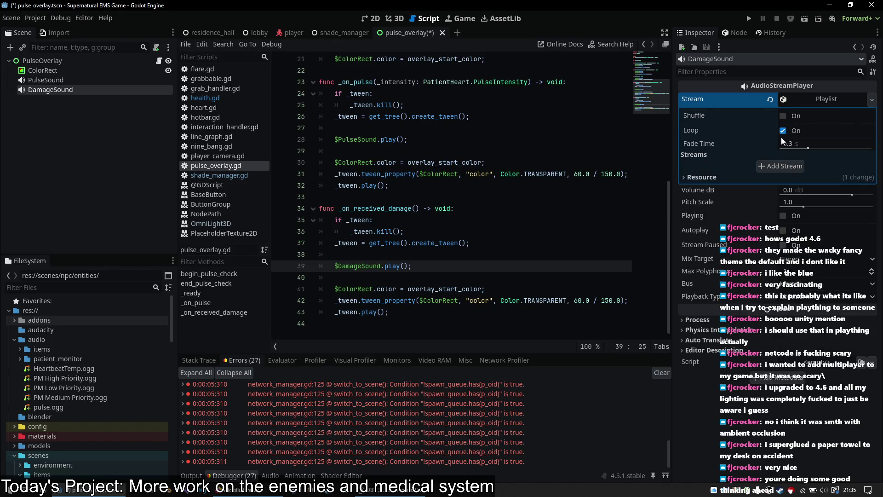
left_click(770, 99)
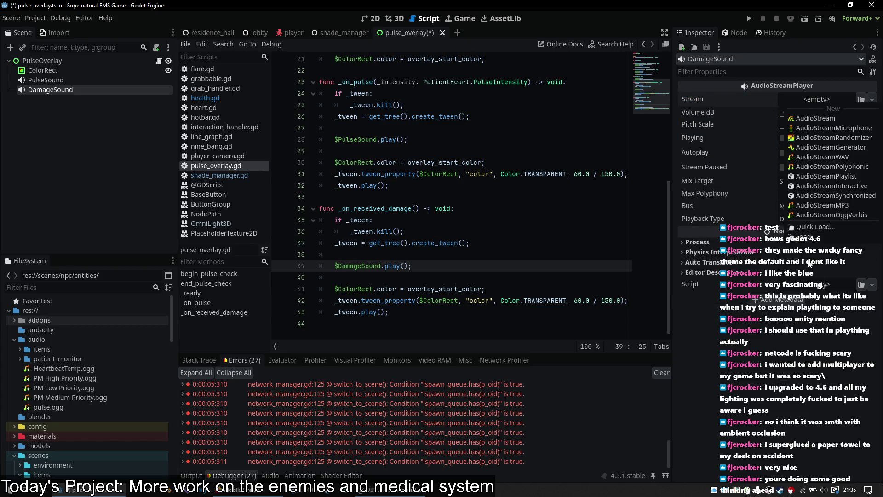
left_click(248, 491)
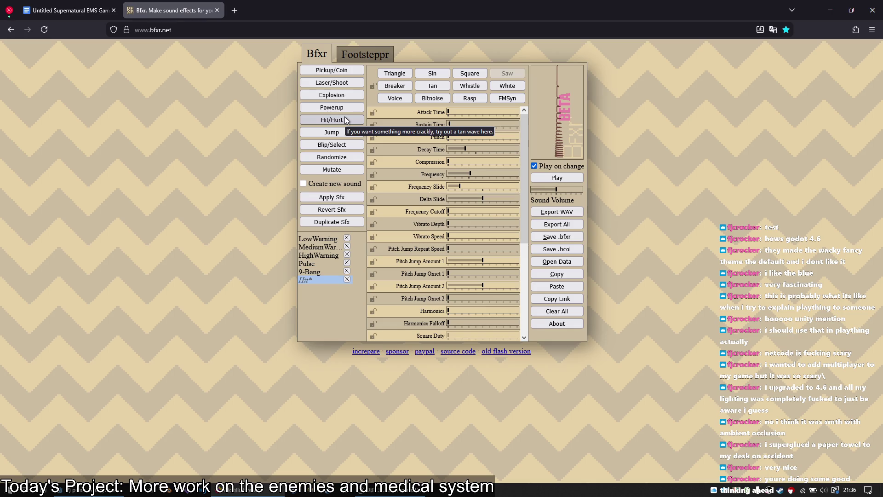
Roll several random hit sounds, try the Tan waveform, and preview the result.
left_click(346, 120)
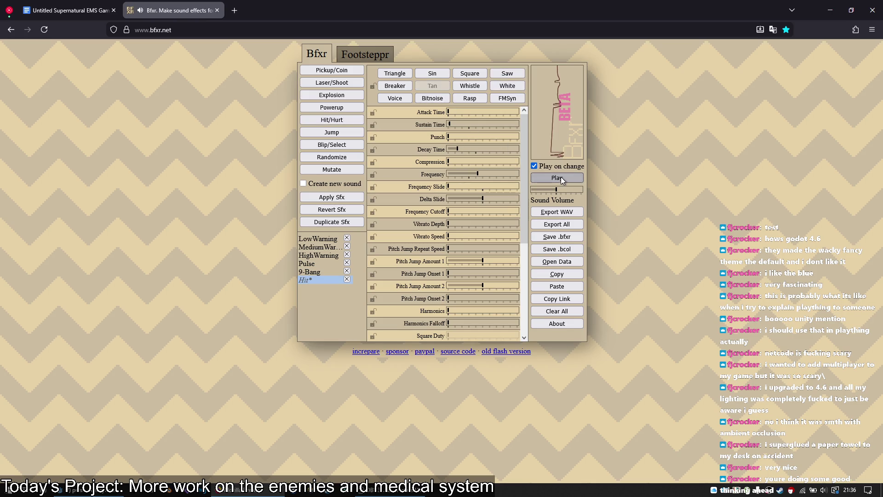
left_click(342, 120)
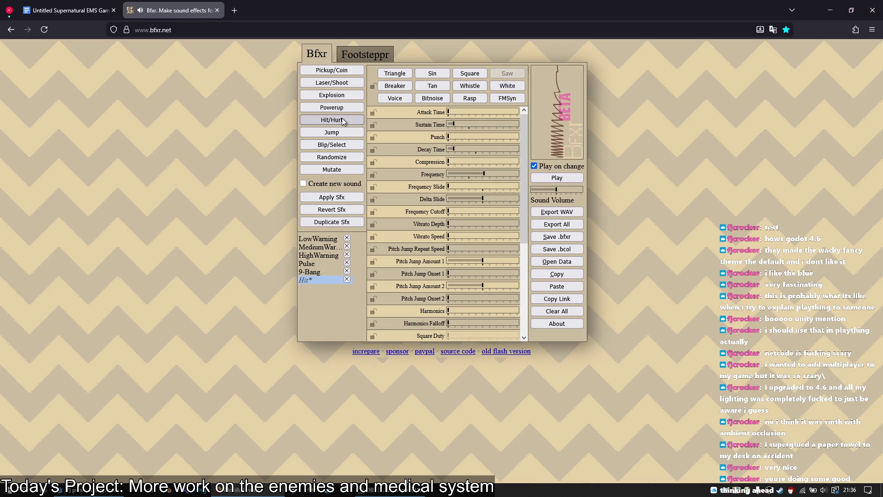
left_click(432, 86)
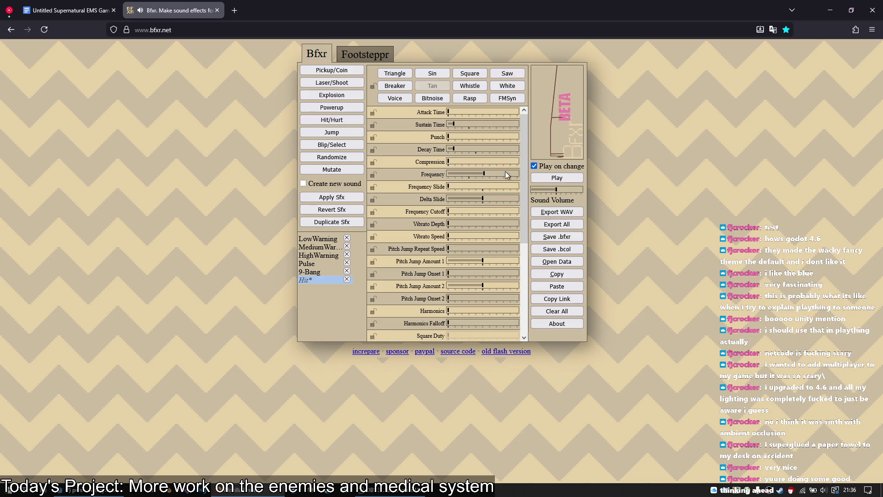
left_click(326, 122)
left_click(326, 122)
left_click(326, 121)
left_click(327, 121)
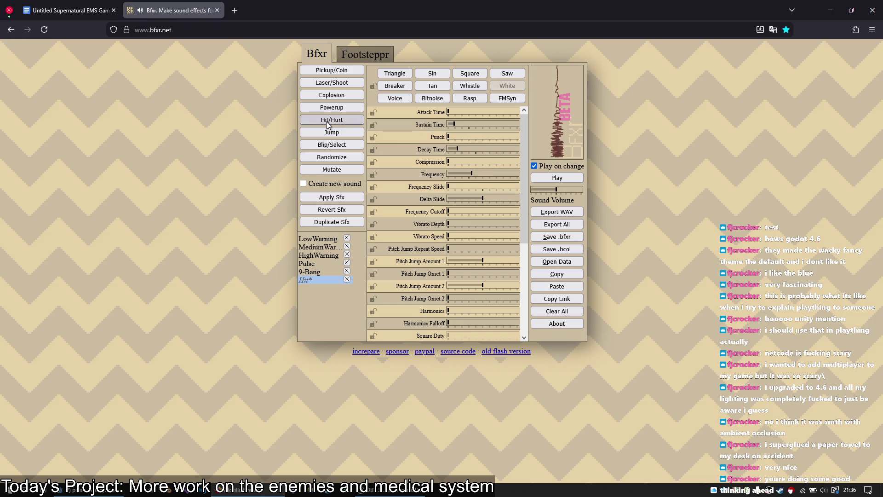
left_click(330, 106)
left_click(338, 96)
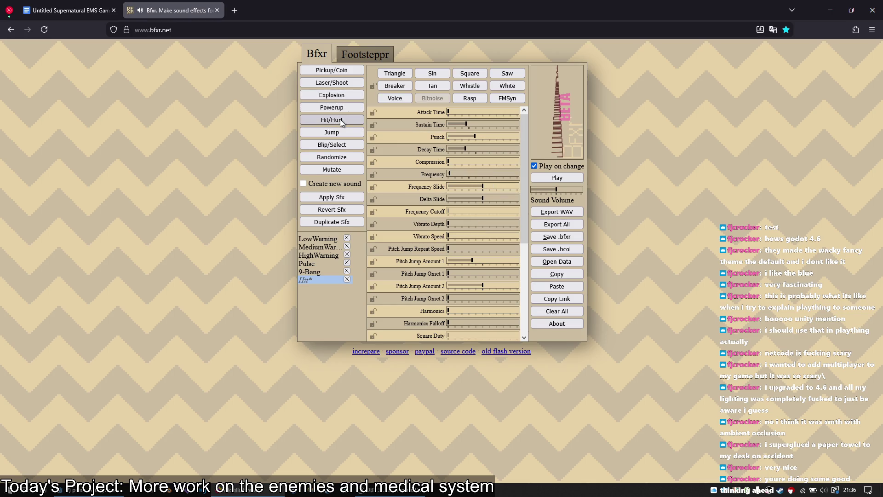
left_click(347, 97)
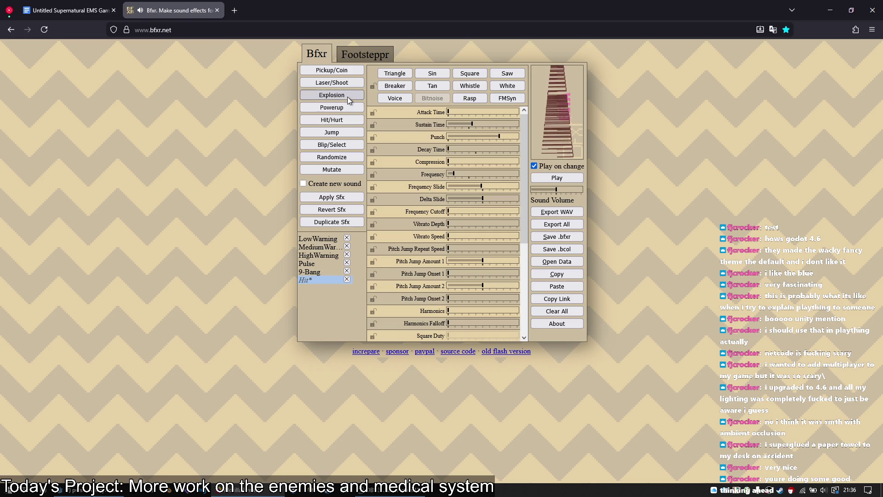
left_click(346, 97)
left_click(346, 107)
left_click(346, 121)
left_click(346, 120)
left_click(346, 121)
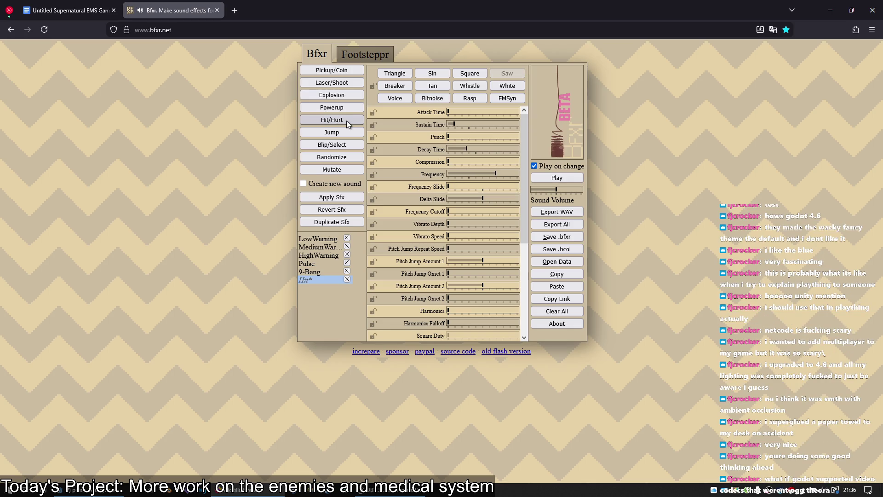
left_click(353, 118)
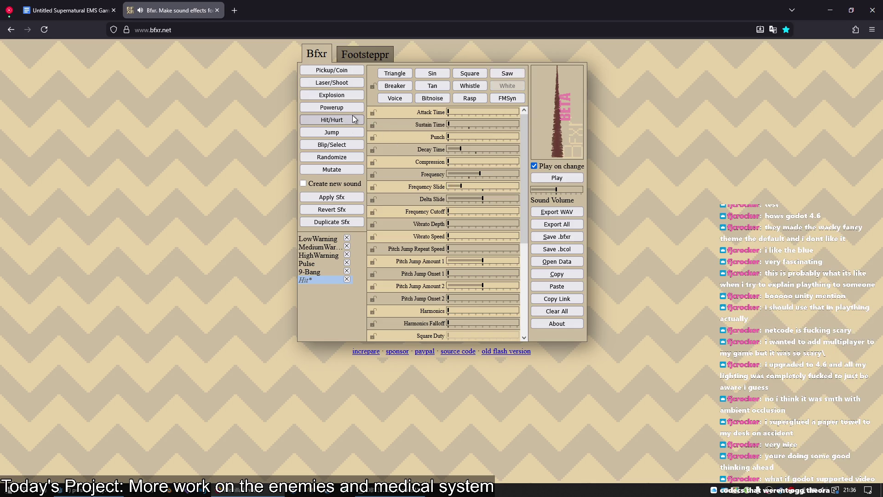
left_click(434, 86)
left_click(544, 178)
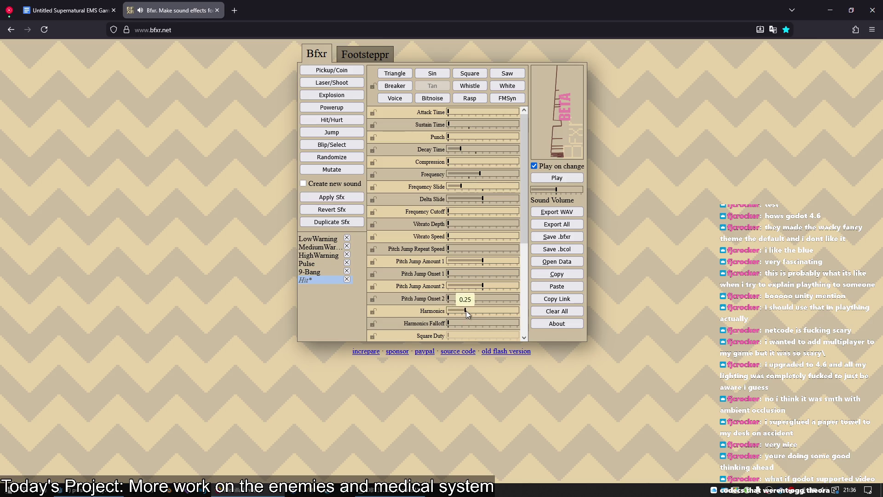
Raise Harmonics to about 0.4, max out Punch, and lengthen Sustain Time to 0.15.
left_click_drag(466, 314, 476, 311)
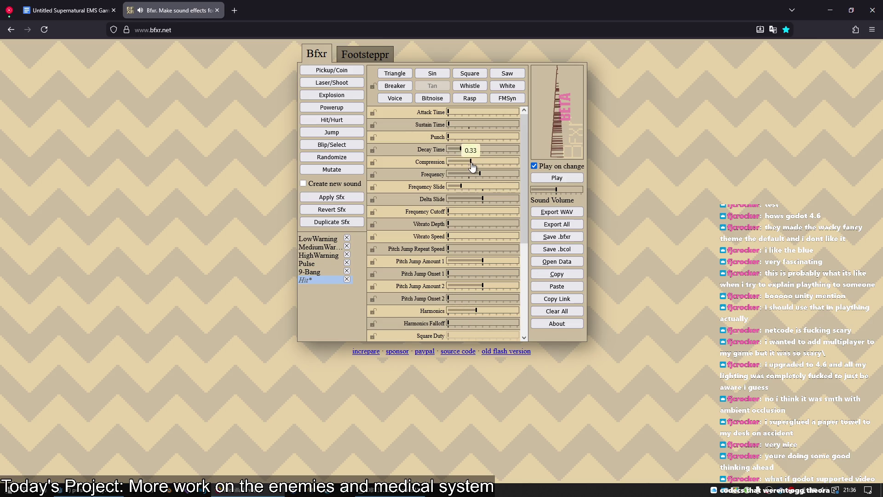
left_click_drag(472, 167, 473, 167)
left_click_drag(448, 136, 518, 137)
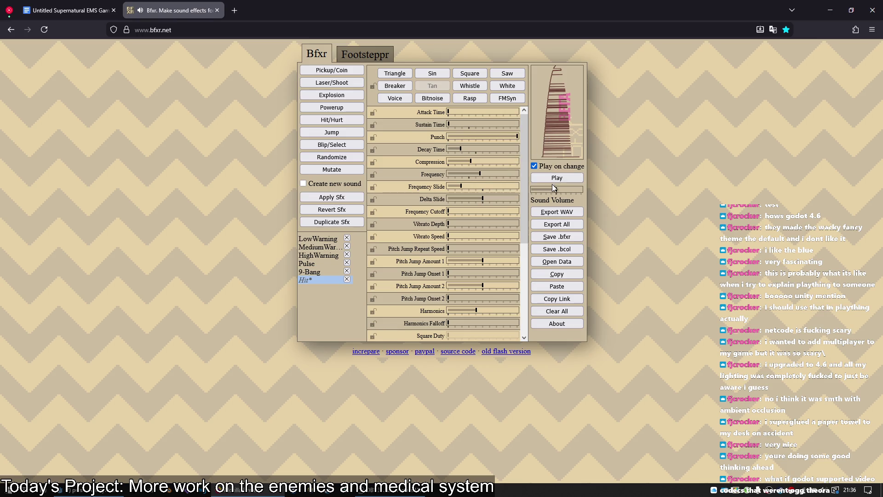
left_click_drag(455, 126, 461, 125)
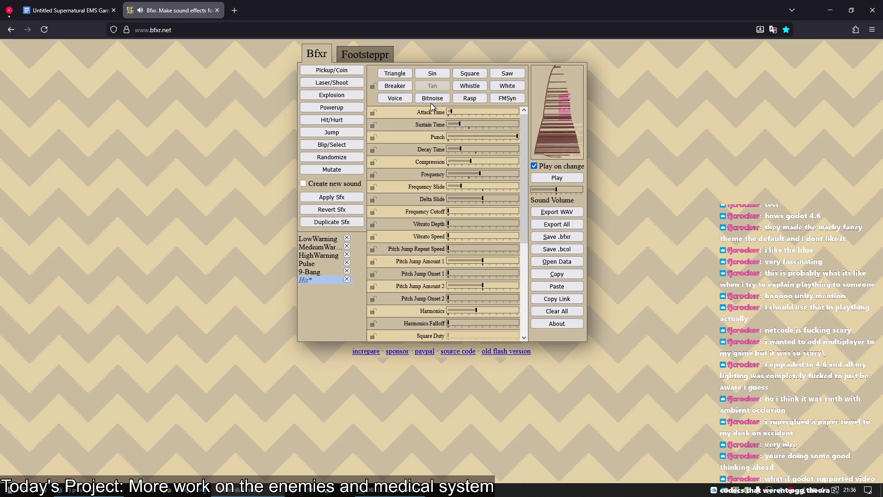
Use white noise with less punch, minimum attack and slightly longer decay, then preview it.
left_click(497, 89)
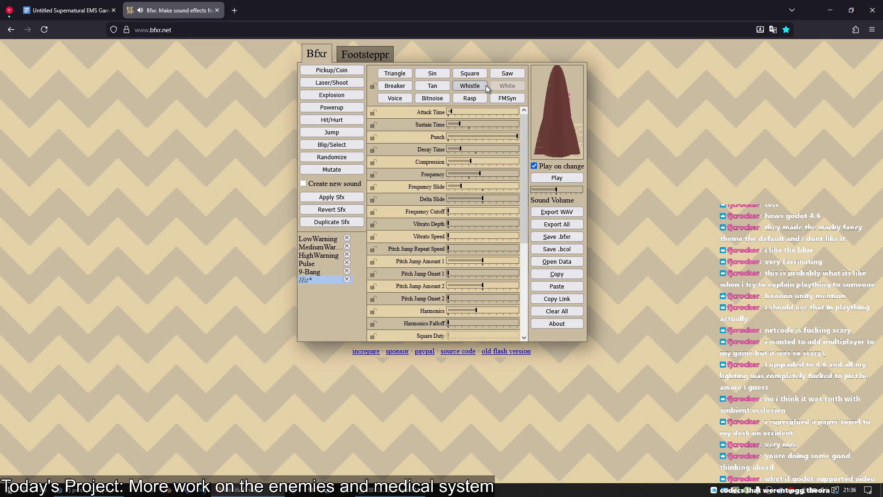
left_click(546, 179)
mouse_move(509, 137)
left_mouse_down()
mouse_move(485, 137)
mouse_move(447, 118)
left_mouse_up()
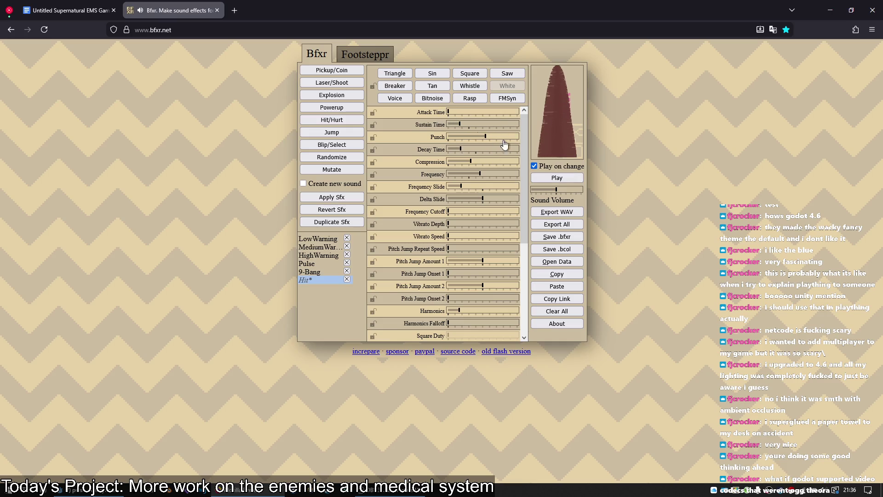
left_click(567, 179)
left_click_drag(461, 149, 472, 150)
left_click(552, 178)
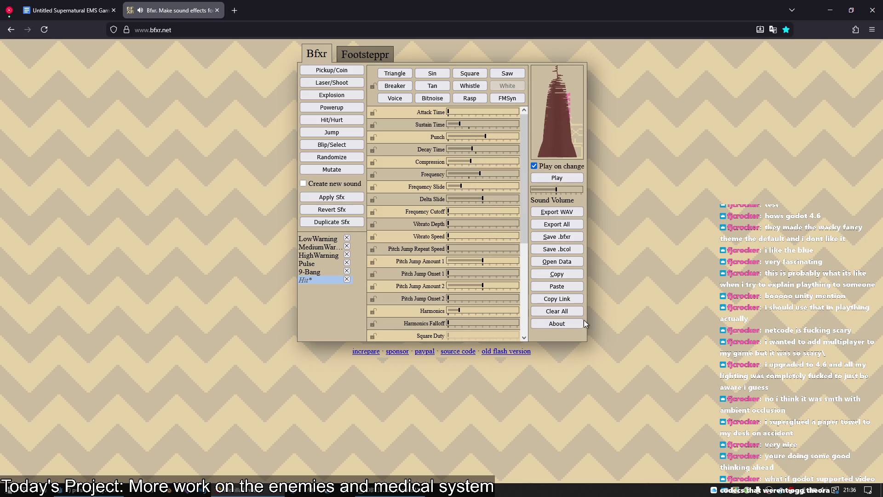
left_click(311, 281)
Rename the sound entry from Hit to Hurt and apply it.
type("O")
key("BackSpace")
type("Hurt")
key("Return")
key("BackSpace")
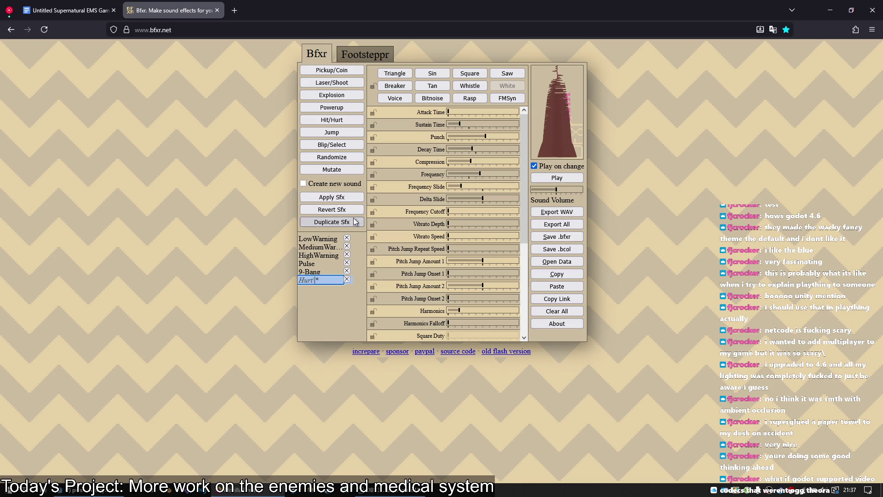
left_click(335, 197)
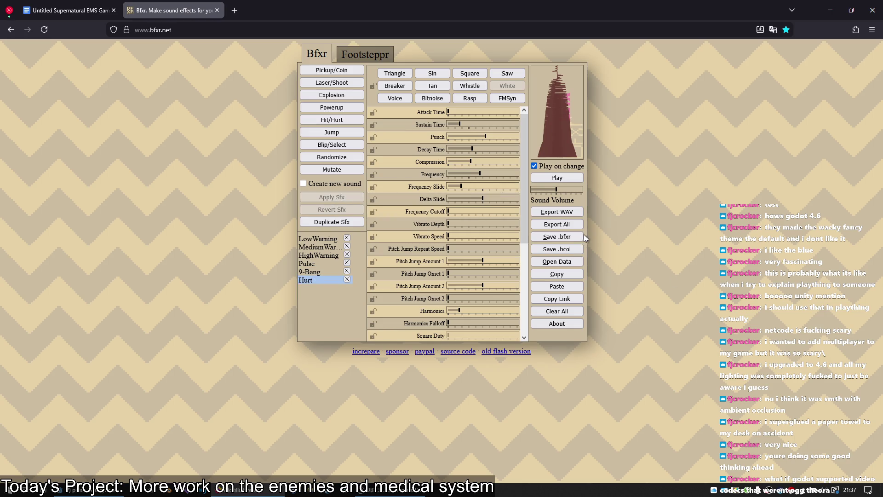
Export the sound as Hurt.wav and clear the browser's downloads panel.
left_click(562, 212)
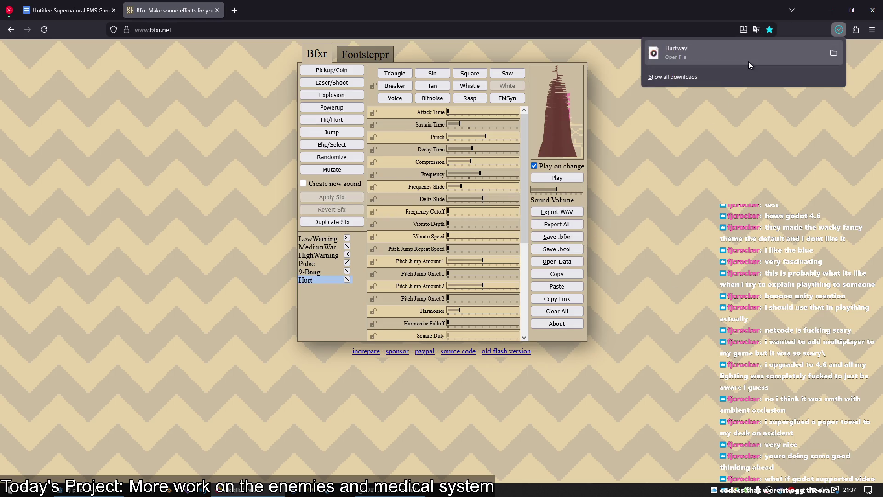
right_click(749, 62)
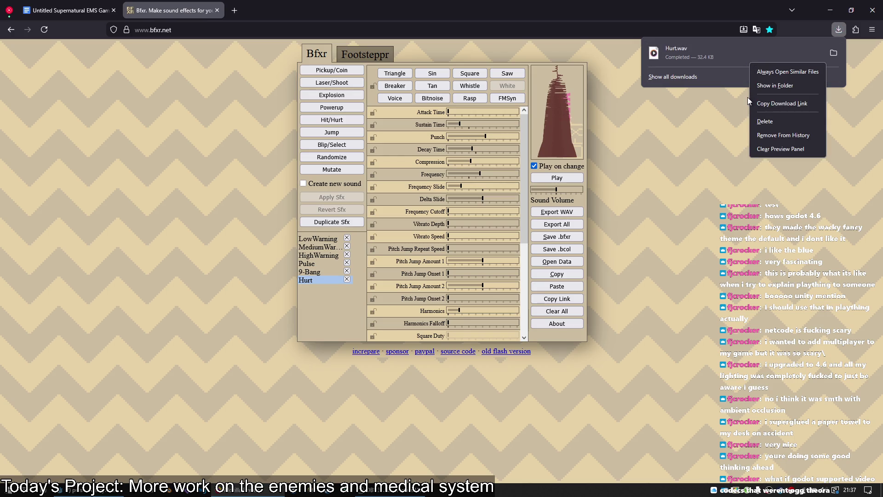
left_click(778, 149)
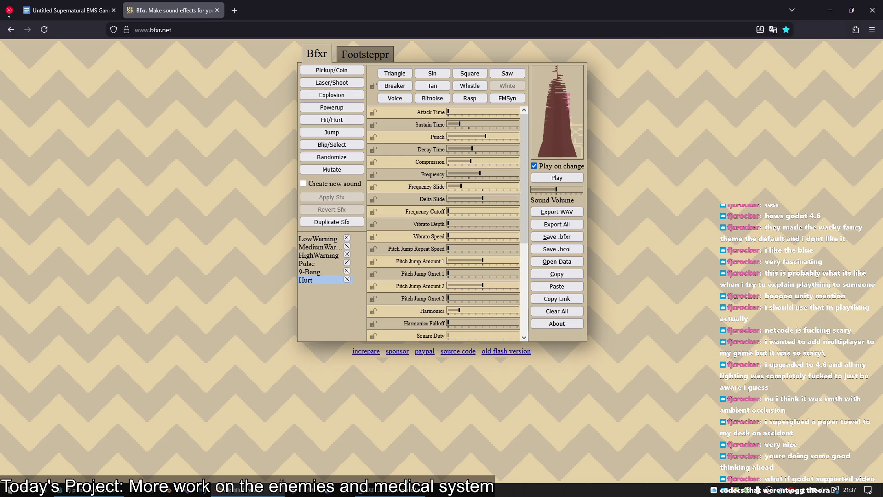
left_click(69, 489)
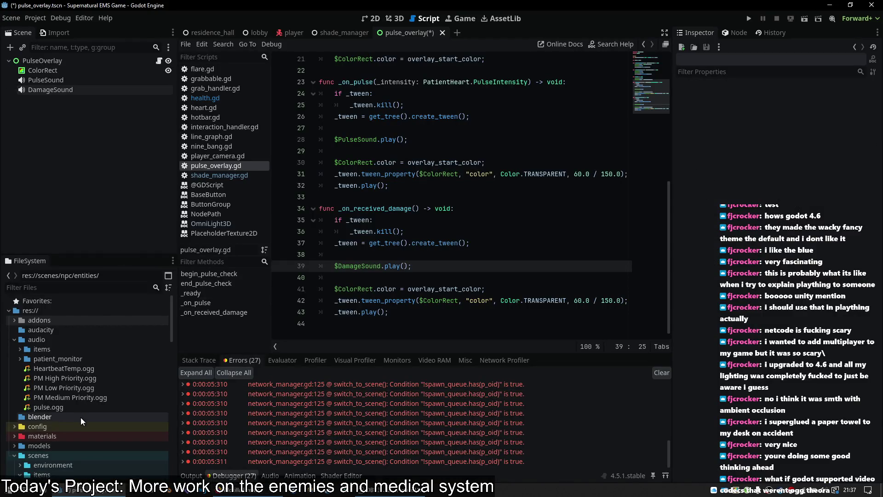
Copy the downloaded Hurt.wav from Explorer into the project's res://audio folder.
left_click(65, 341)
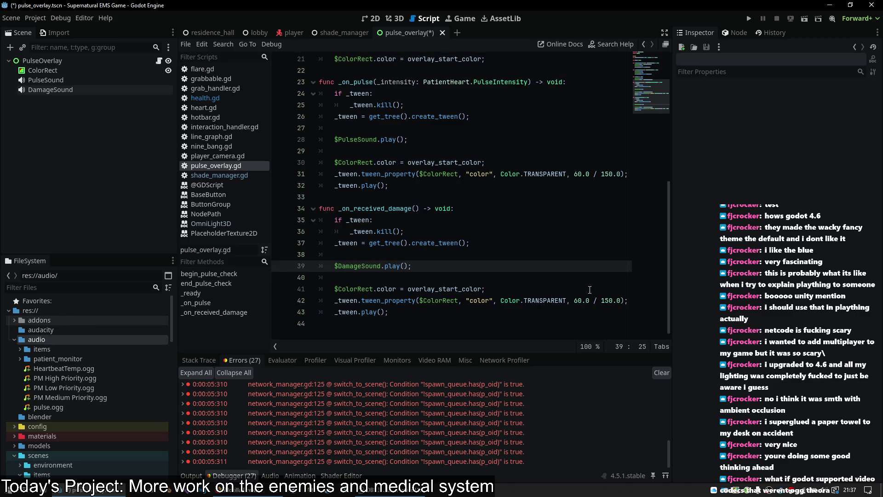
key("super+e")
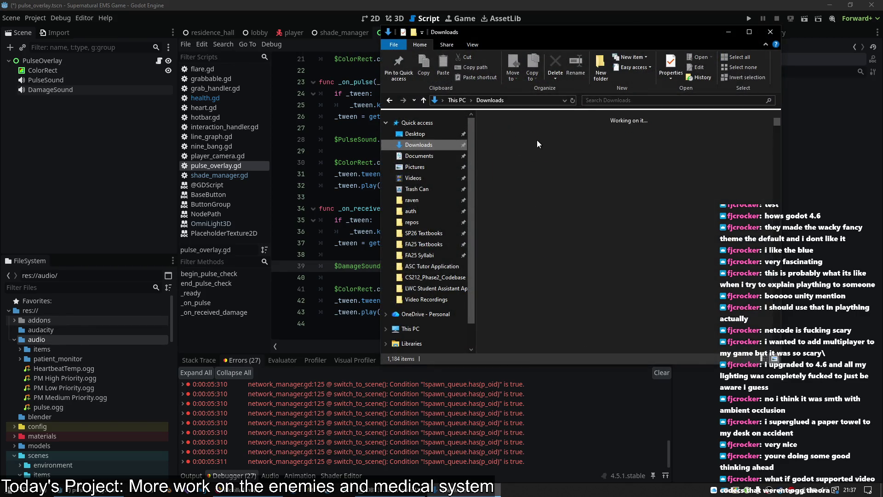
left_click(515, 151)
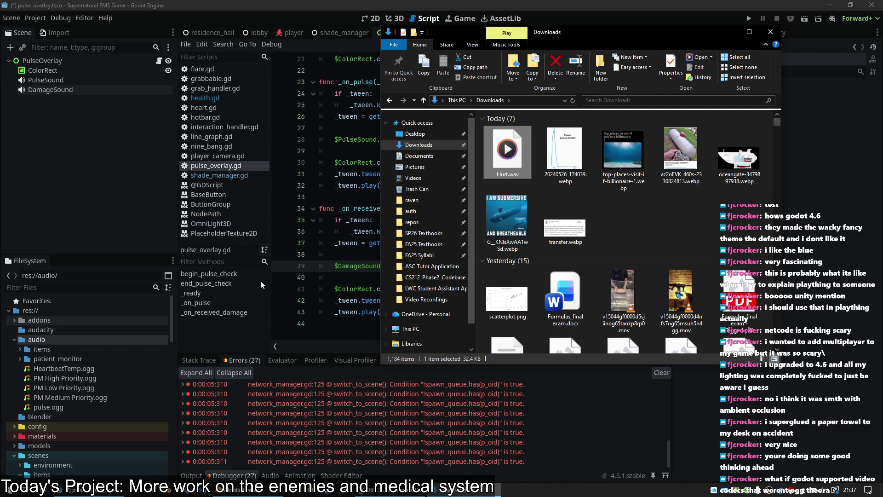
mouse_move(51, 343)
left_mouse_down()
mouse_move(508, 151)
mouse_move(70, 363)
mouse_move(40, 341)
left_mouse_up()
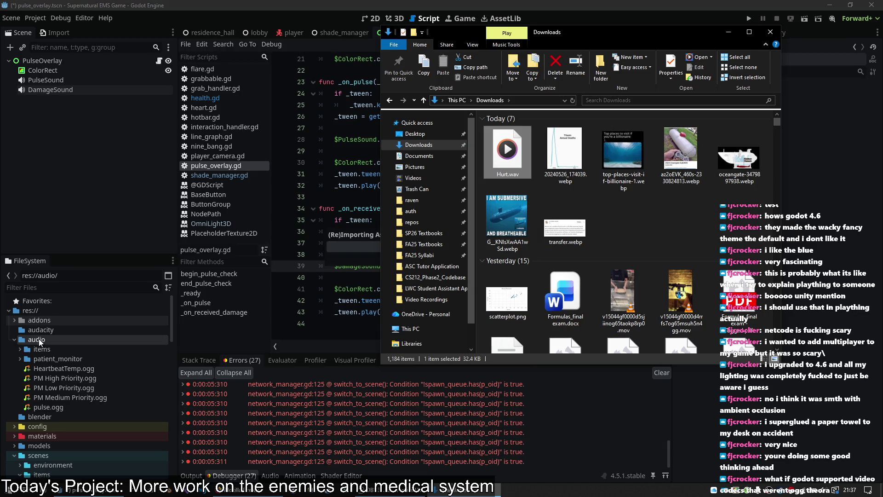
left_click(771, 32)
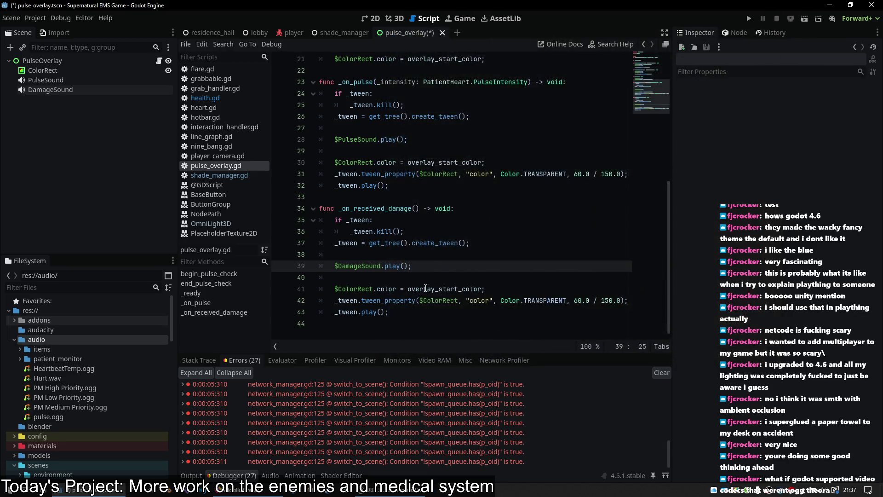
Open a terminal in the audio folder from Hurt.wav's context menu.
right_click(71, 415)
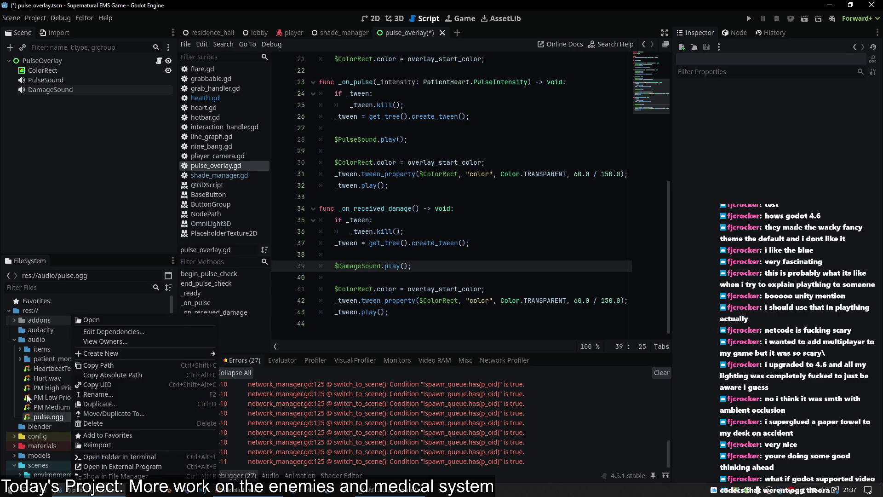
left_click(68, 374)
right_click(68, 375)
left_click(65, 380)
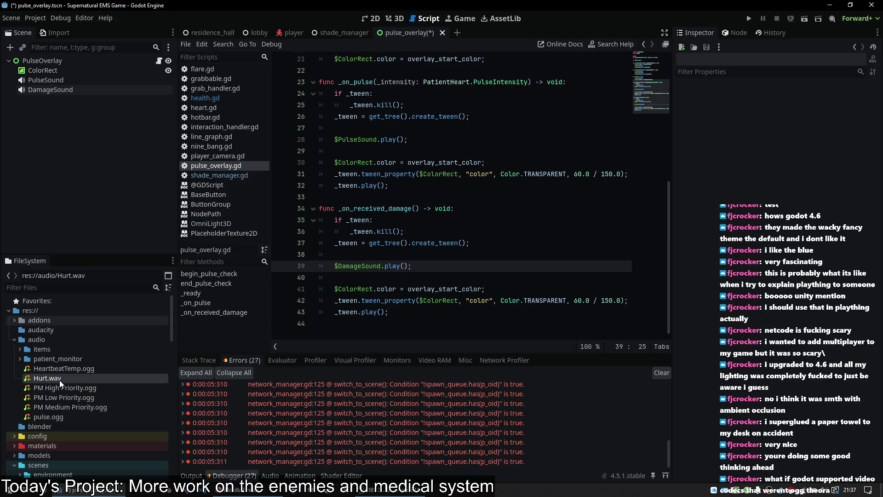
right_click(59, 380)
left_click(125, 459)
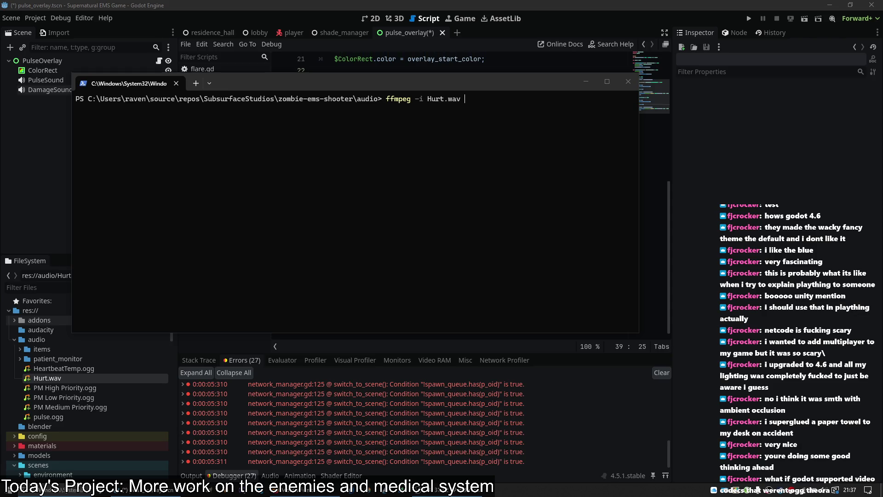
Run ffmpeg -i Hurt.wav hurt.ogg to convert the sound, then close the terminal.
type("urt.ogg")
key("Return")
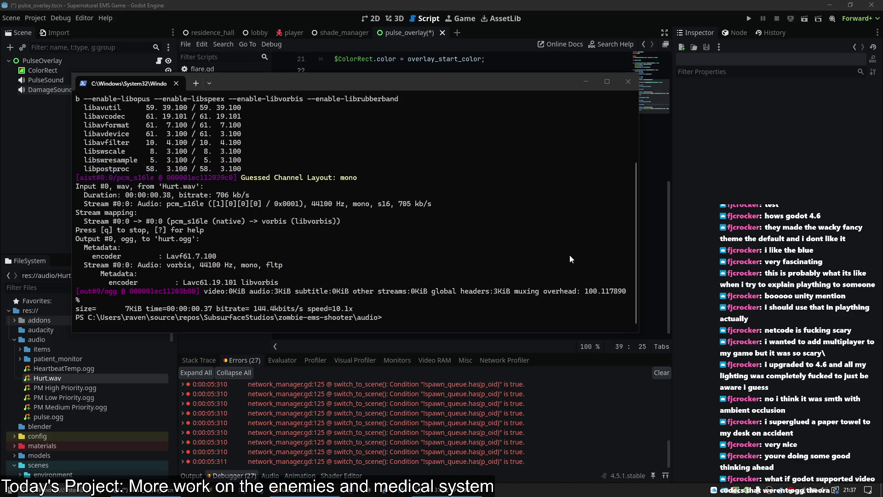
left_click(628, 81)
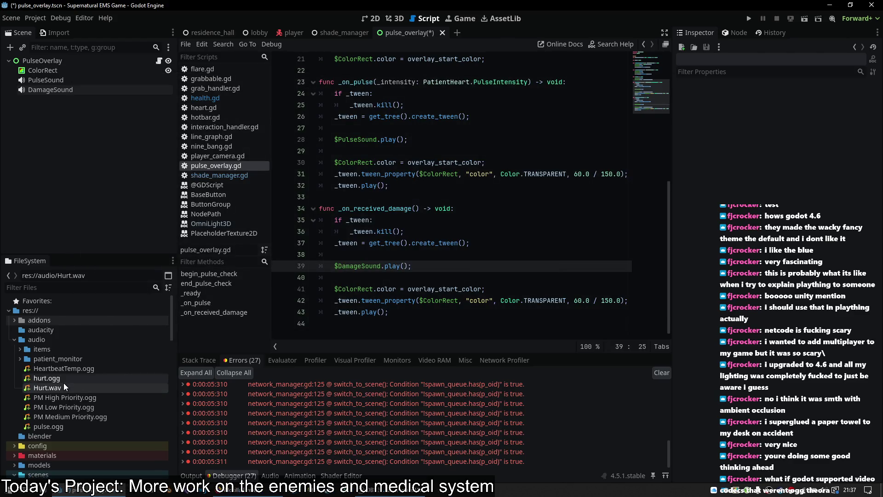
Delete Hurt.wav from the project, then preview and reimport hurt.ogg.
key("Delete")
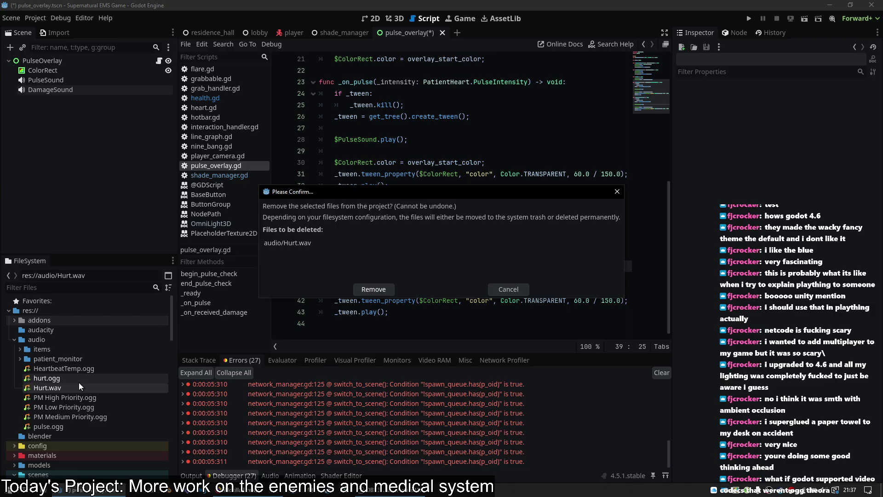
key("Return")
left_click(70, 377)
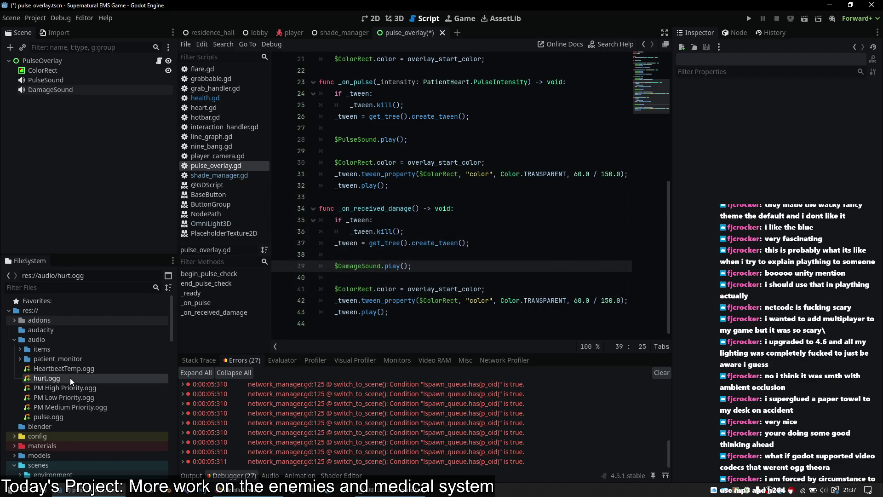
double_click(70, 377)
left_click(307, 313)
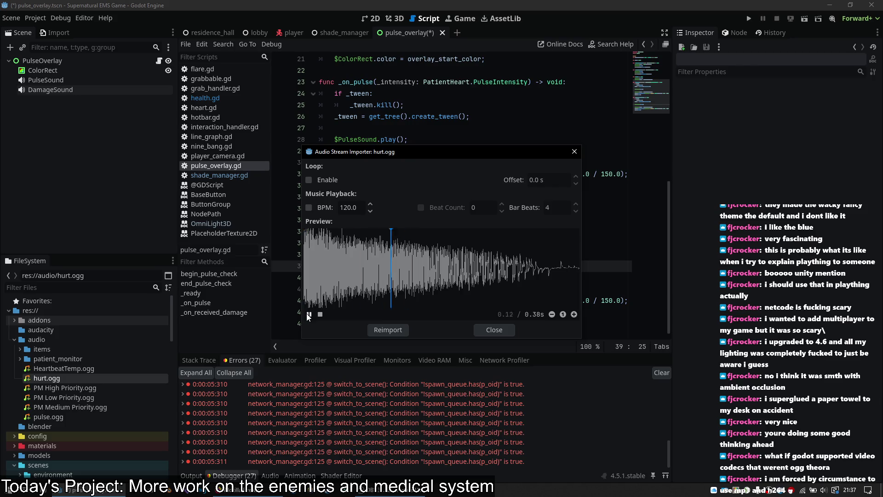
left_click(396, 330)
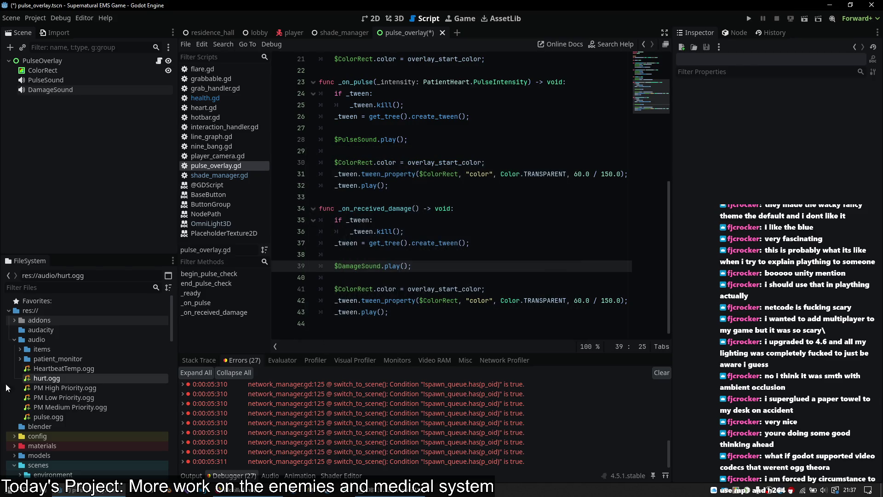
Assign hurt.ogg as the DamageSound node's Stream in the Inspector.
left_click(82, 92)
mouse_move(67, 378)
left_mouse_down()
mouse_move(871, 127)
mouse_move(837, 106)
left_mouse_up()
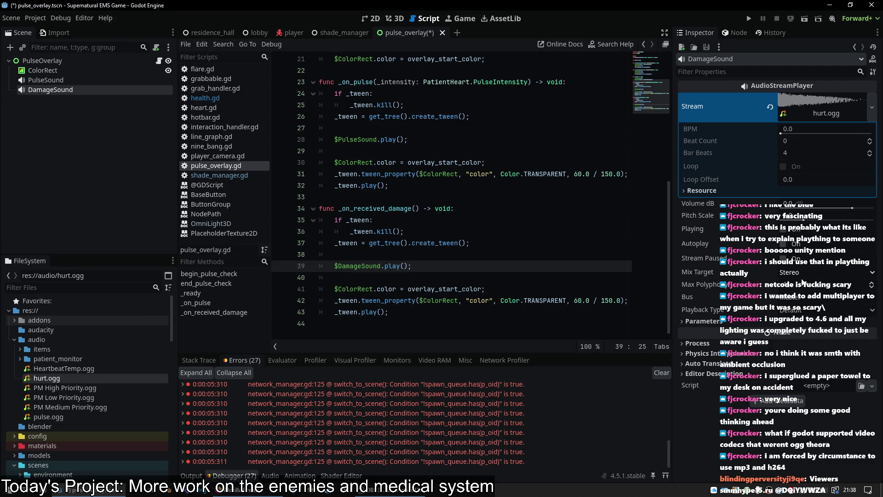
left_click(390, 490)
left_click(42, 381)
left_click(41, 396)
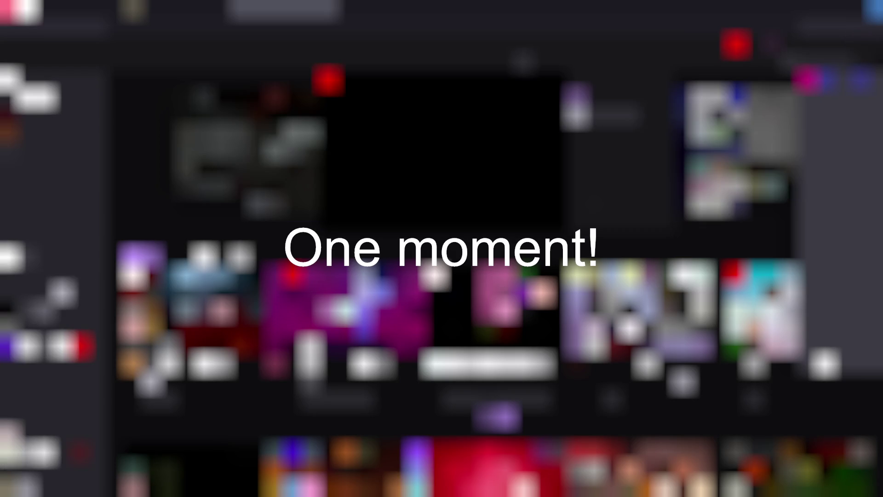
Switch the OBS broadcast back to the Streaming scene and return to Godot's player.tscn.
left_click(432, 276)
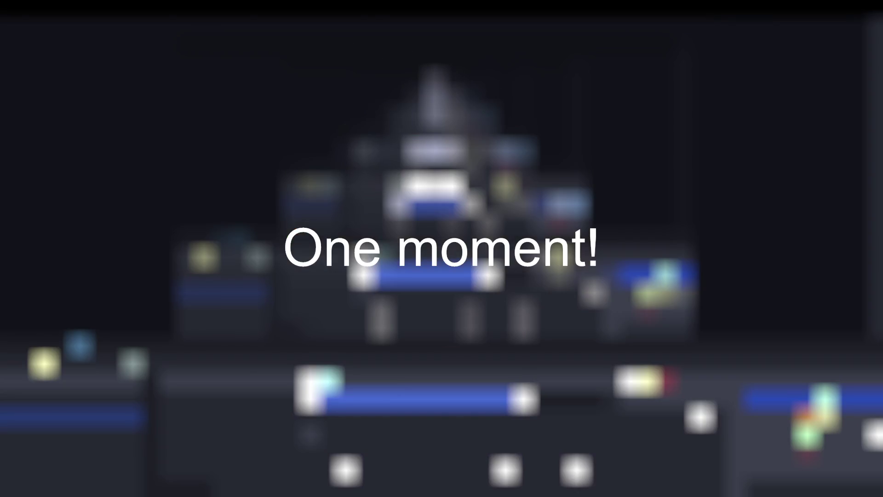
left_click(79, 369)
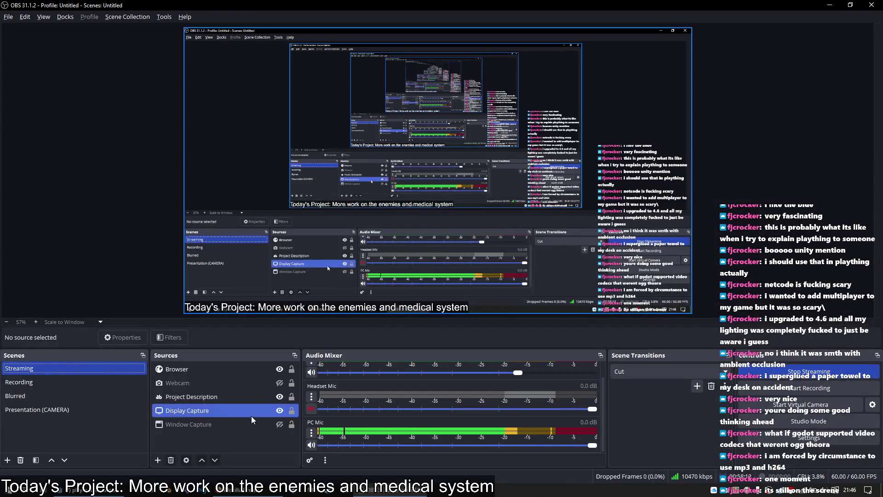
key("alt+Tab")
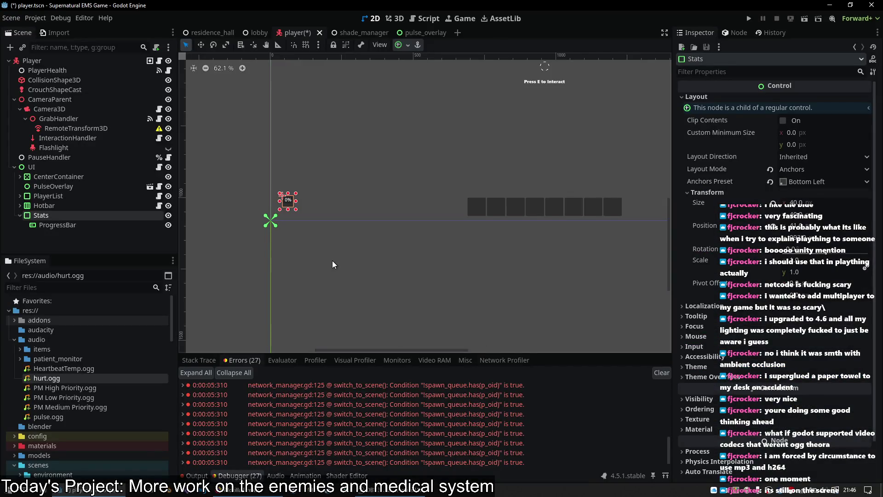
Move the Stats control slightly left and down in the 2D viewport.
scroll(407, 250, "up", 3)
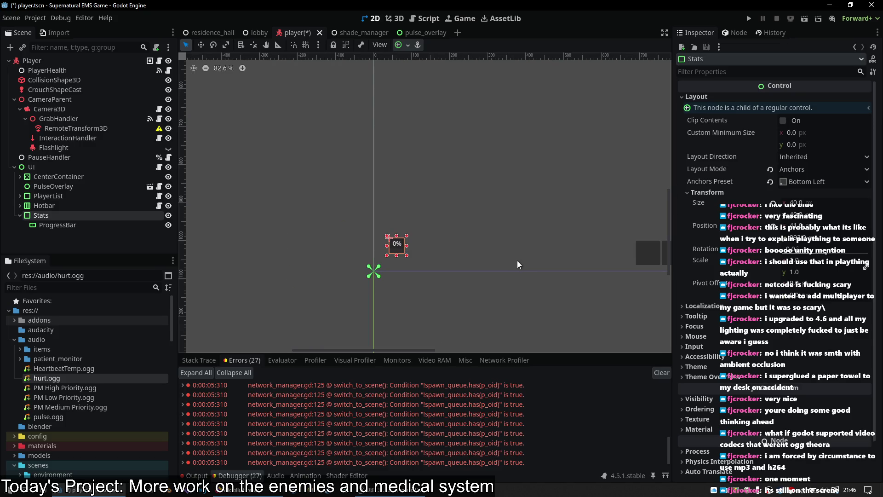
left_click_drag(427, 261, 361, 253)
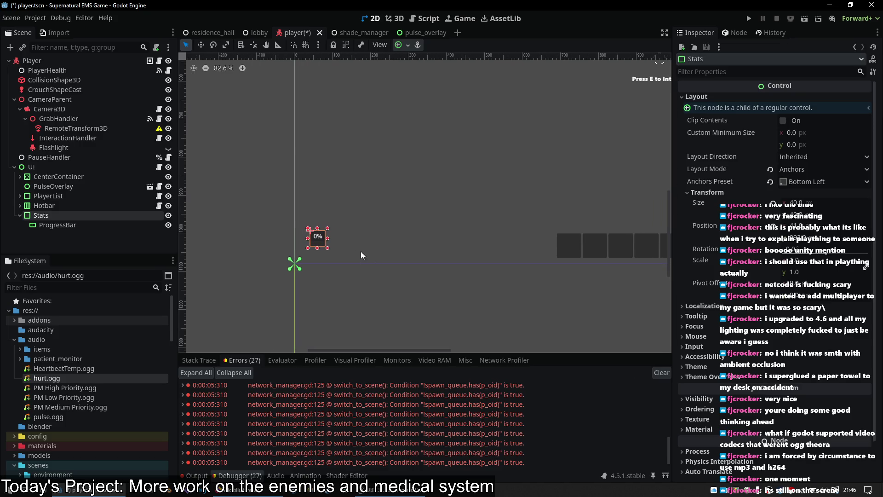
left_click(321, 244)
left_click(71, 217)
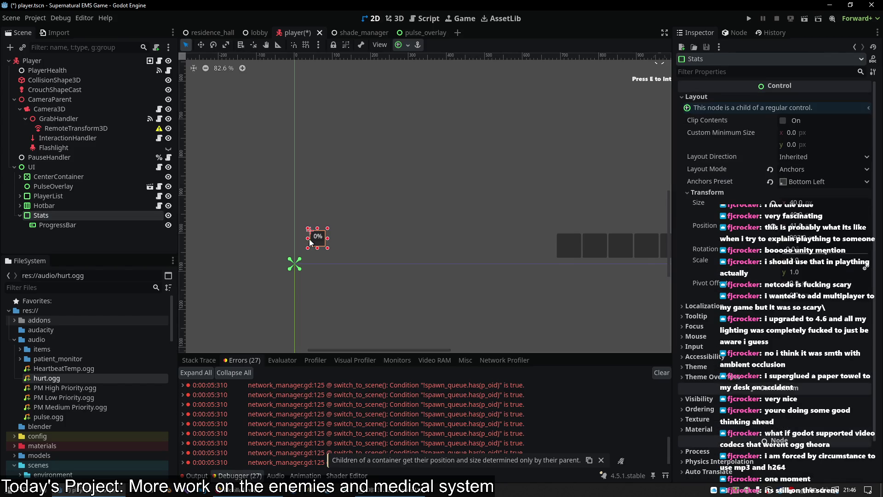
left_click_drag(324, 247, 316, 252)
Give the ProgressBar a custom minimum width of 130.
left_click(53, 186)
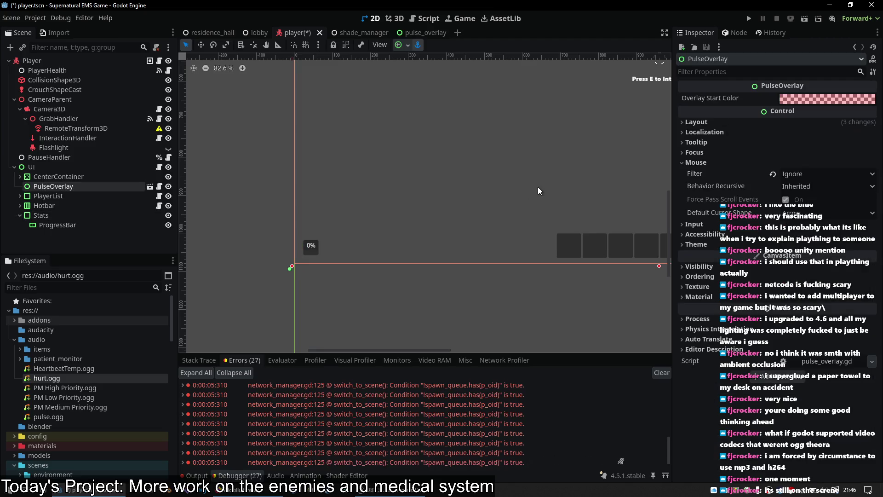
left_click(87, 209)
left_click(77, 225)
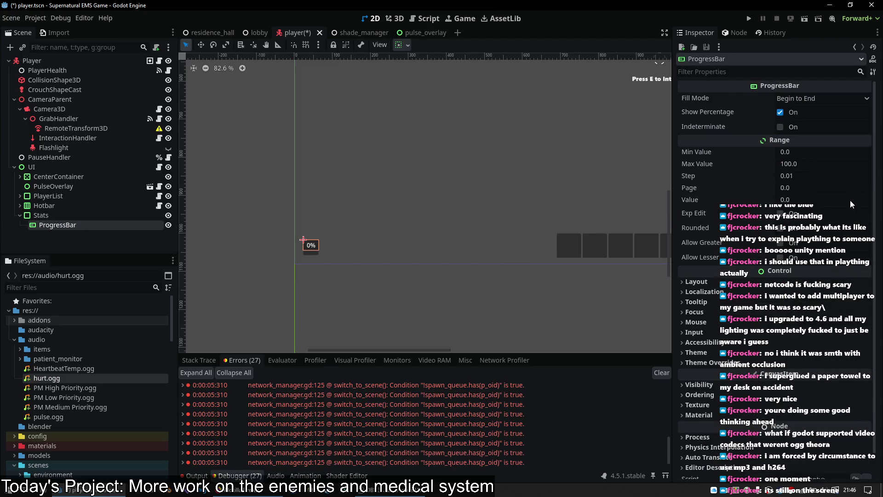
left_click(696, 282)
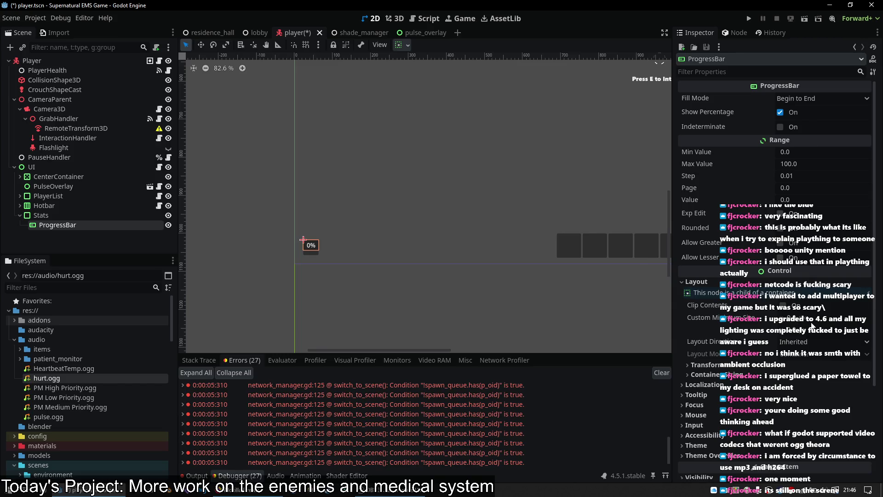
type("130")
key("Return")
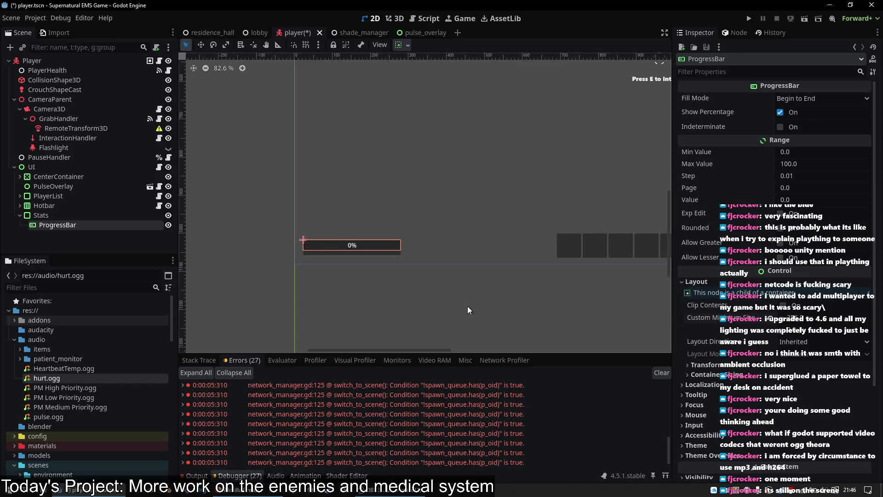
scroll(481, 260, "down", 3)
scroll(414, 281, "up", 5)
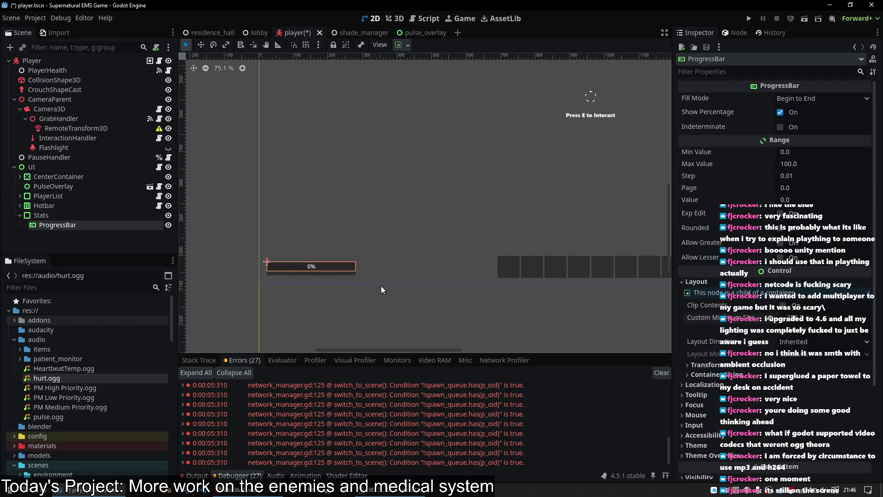
left_click_drag(303, 272, 436, 270)
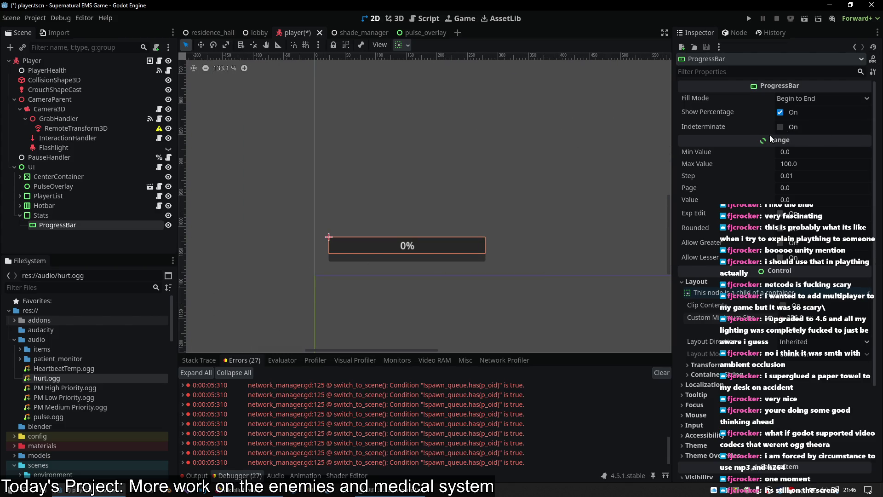
mouse_move(710, 125)
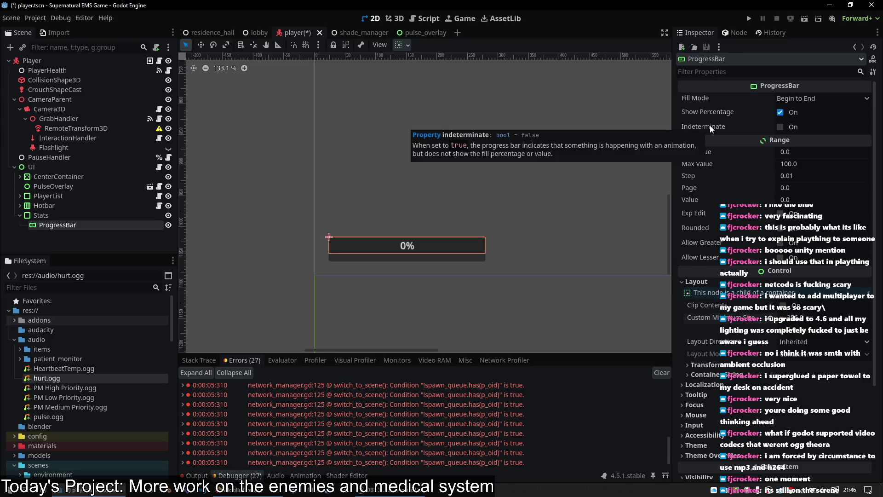
left_click(780, 127)
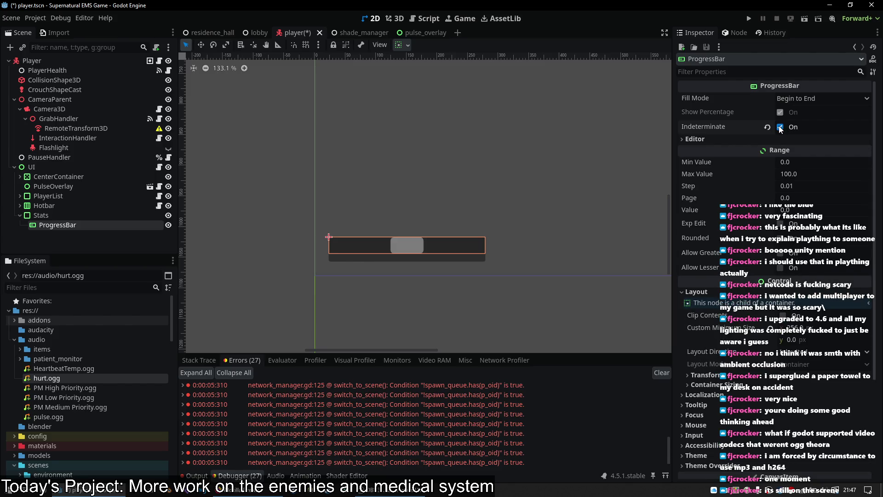
left_click(780, 126)
left_click(779, 127)
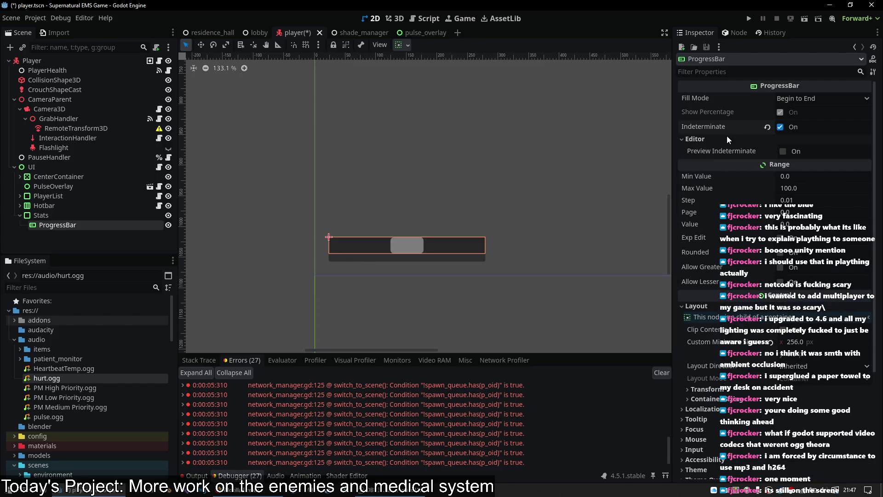
left_click(783, 151)
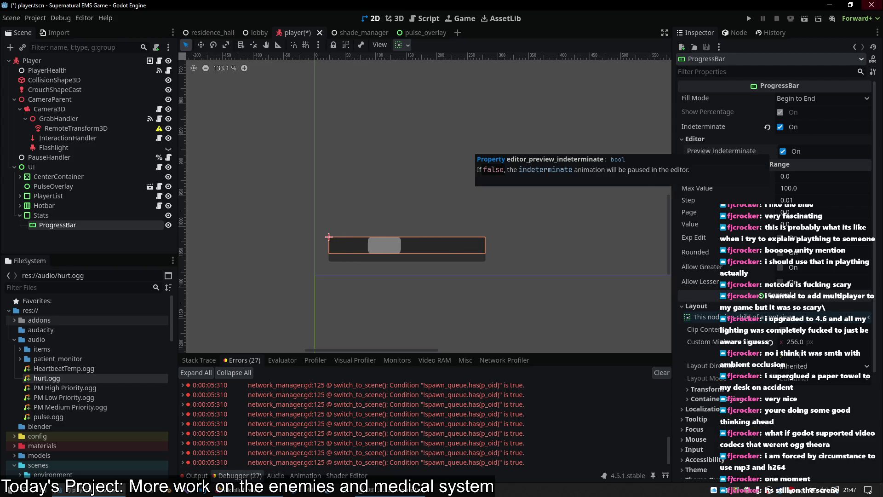
left_click(783, 152)
left_click(736, 139)
left_click(781, 126)
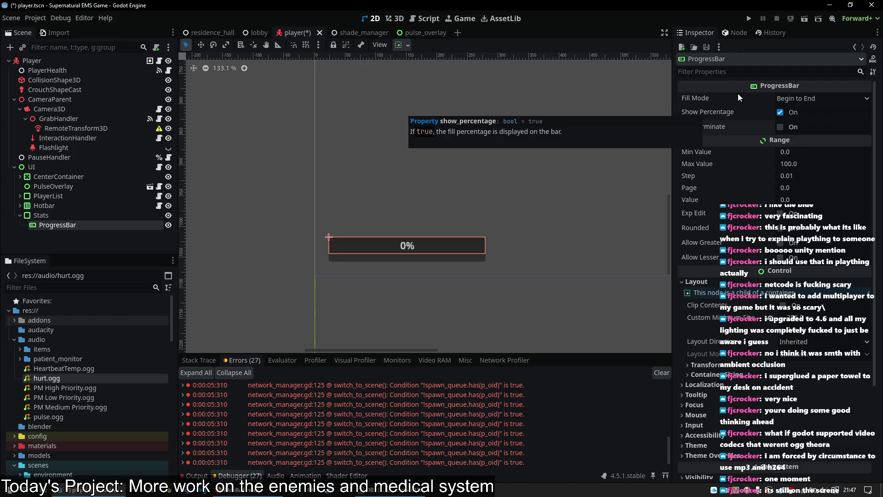
left_click(803, 102)
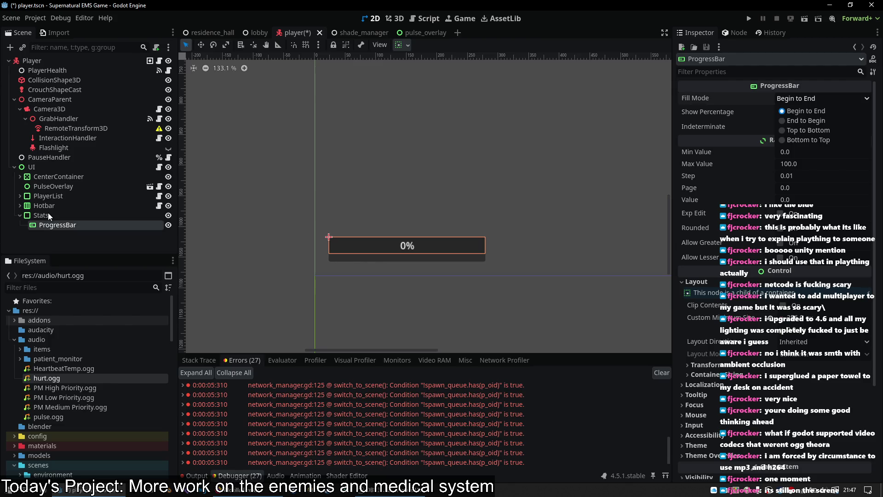
left_click(741, 176)
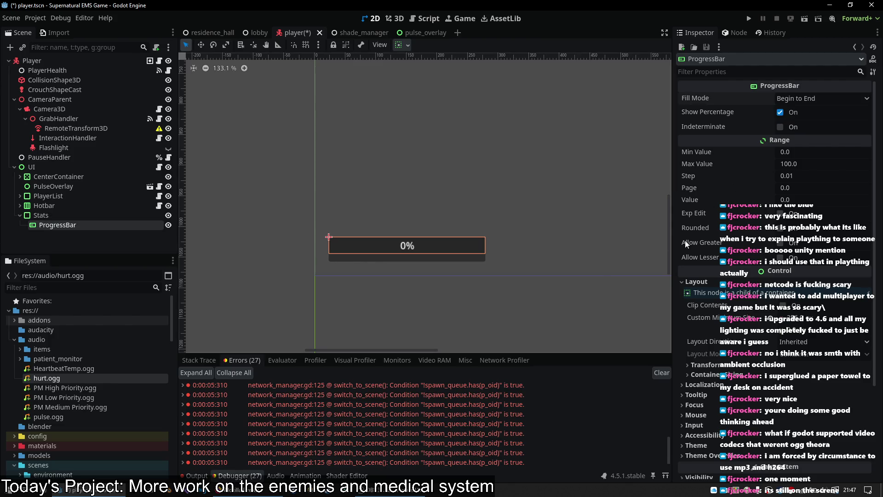
left_click(98, 216)
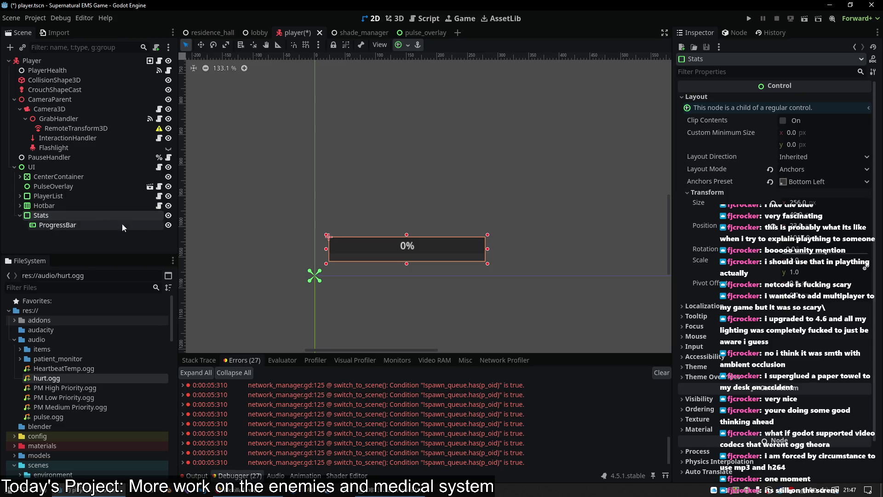
left_click(735, 379)
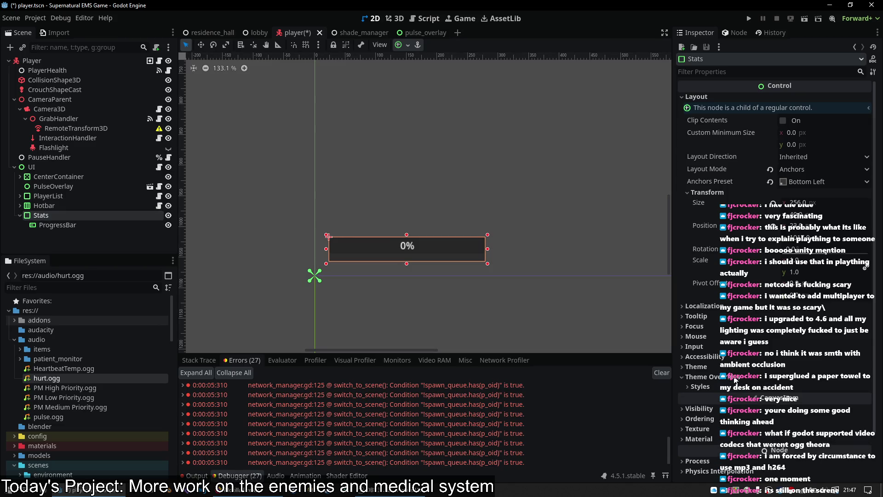
scroll(727, 368, "down", 1)
left_click(712, 340)
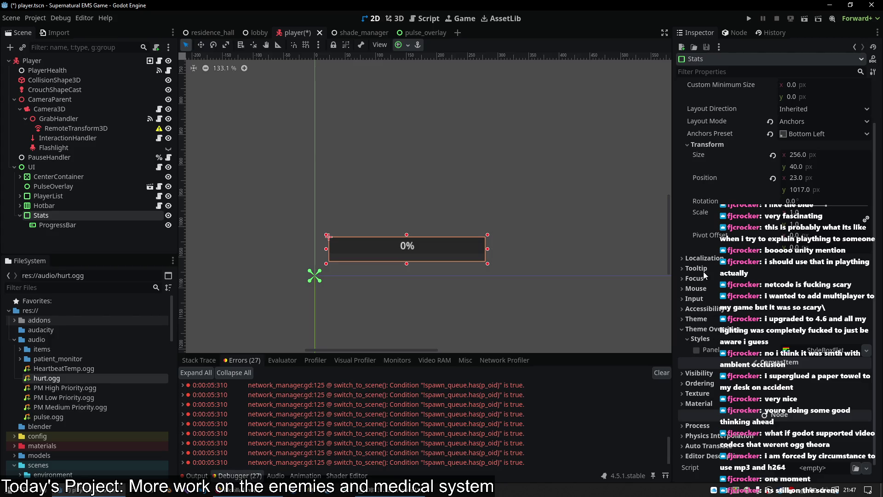
left_click(63, 224)
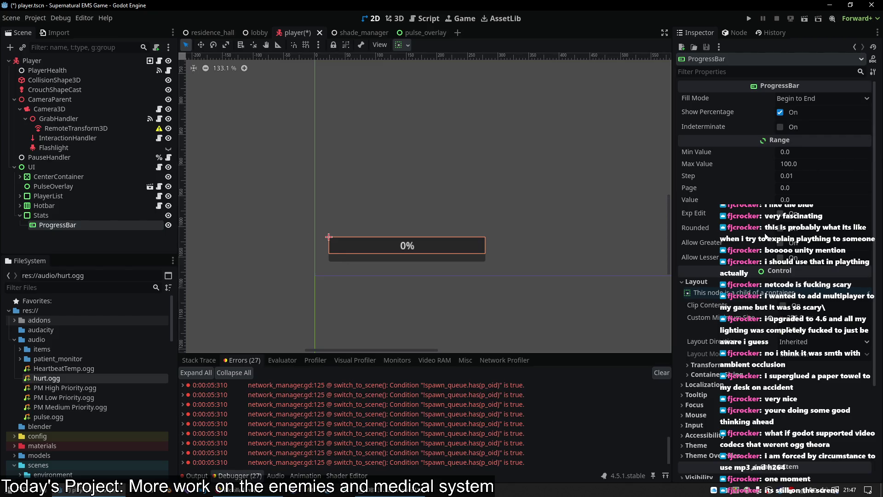
Add an HBoxContainer under Stats and move the ProgressBar into it.
right_click(103, 220)
key("Escape")
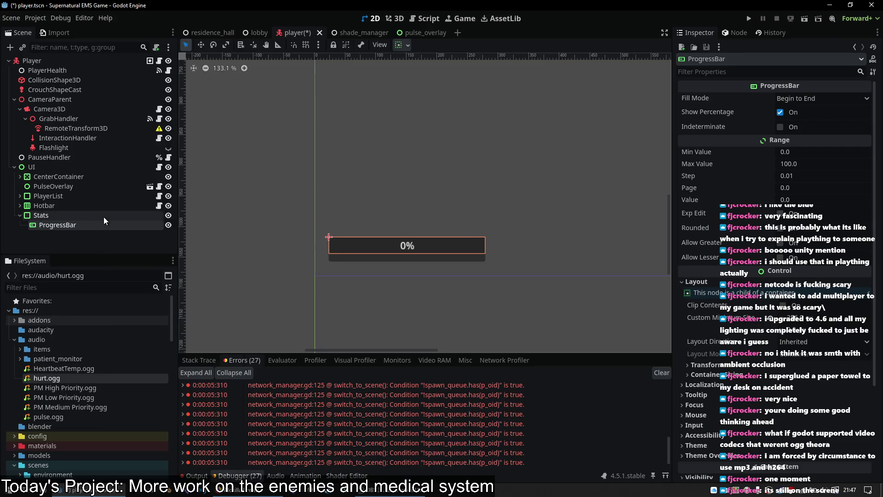
left_click(104, 217)
right_click(104, 216)
left_click(130, 230)
key("Escape")
left_click(90, 208)
right_click(115, 218)
left_click(116, 220)
type("hboxcont")
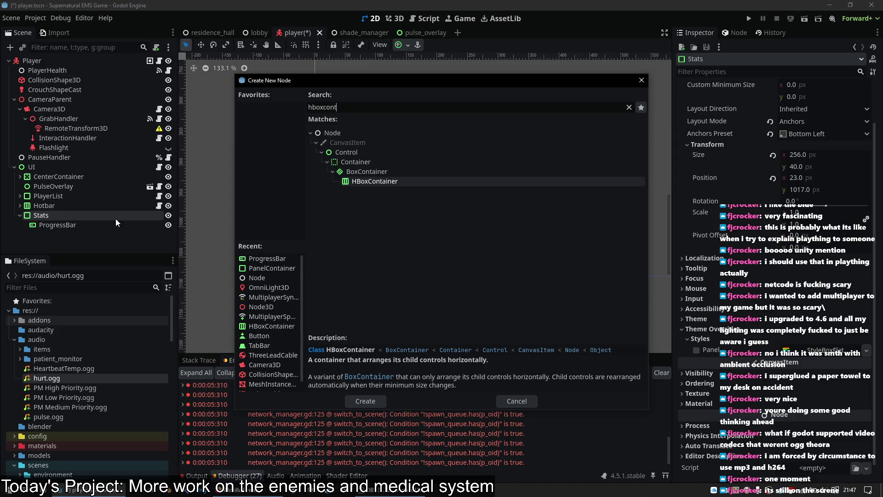
key("Return")
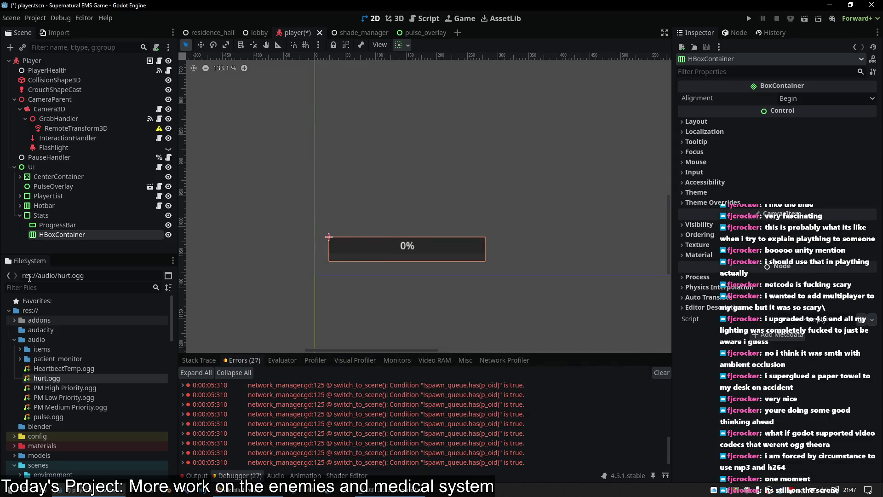
left_click_drag(54, 228, 60, 233)
Add a Label reading "Health:" inside the HBoxContainer, placed before the ProgressBar.
right_click(76, 225)
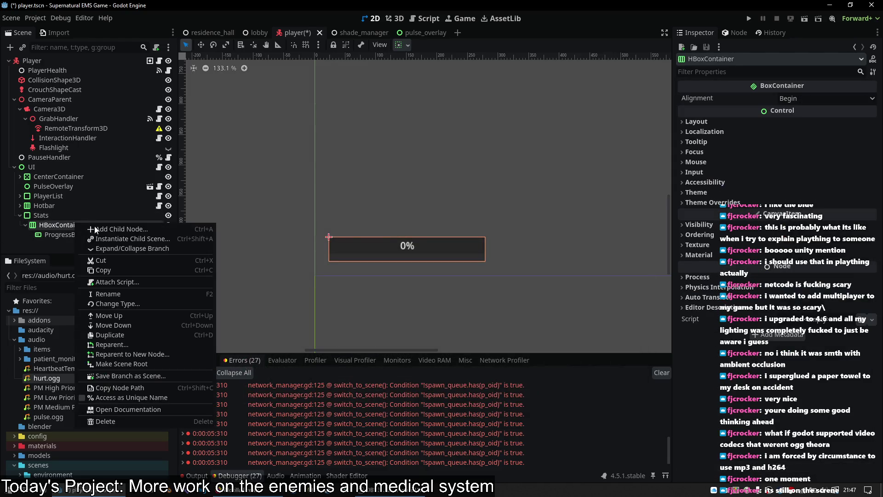
left_click(93, 229)
type("label")
key("Return")
left_click_drag(55, 243, 65, 230)
left_click(833, 127)
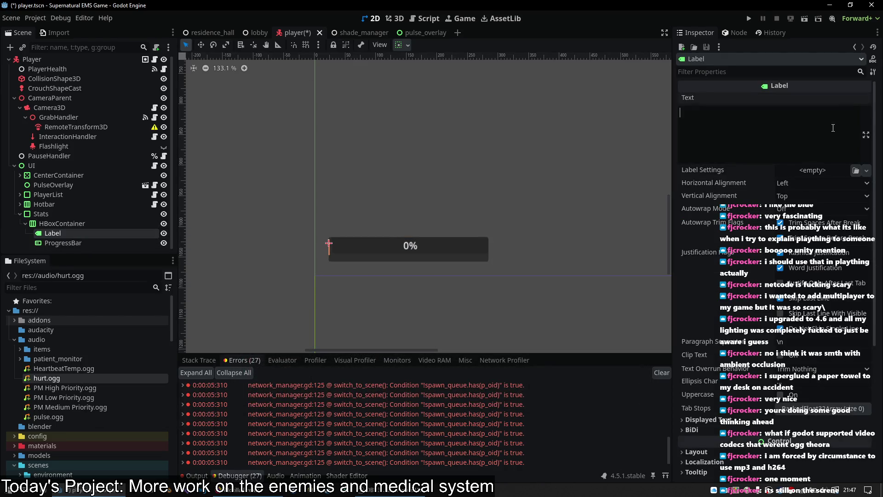
type("Health:")
left_click(41, 214)
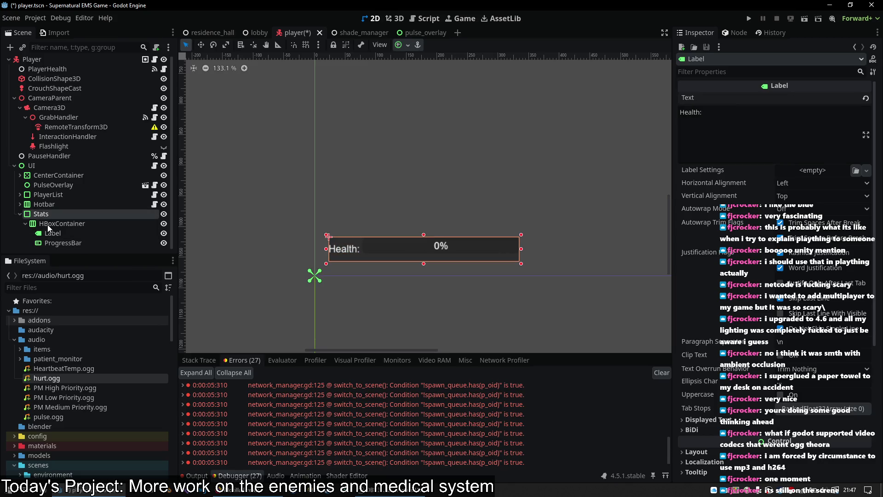
right_click(76, 214)
left_click(125, 221)
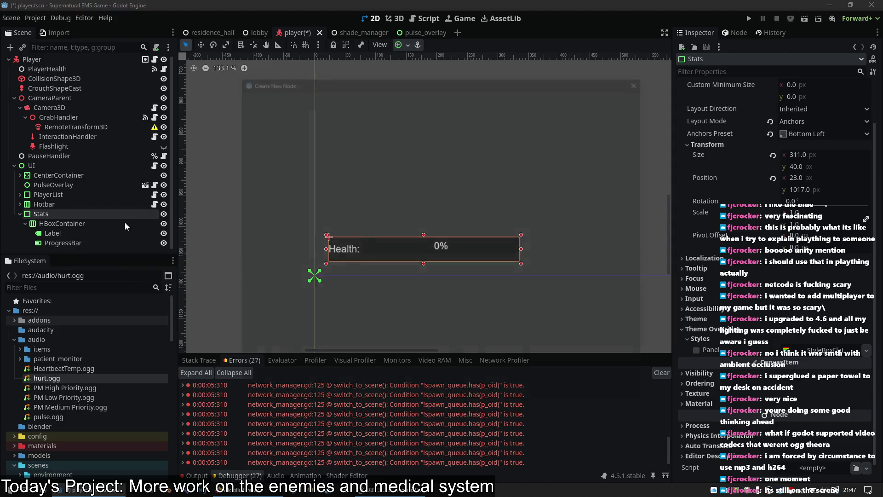
Add a MarginContainer under Stats and nest the HBoxContainer inside it.
type("margin")
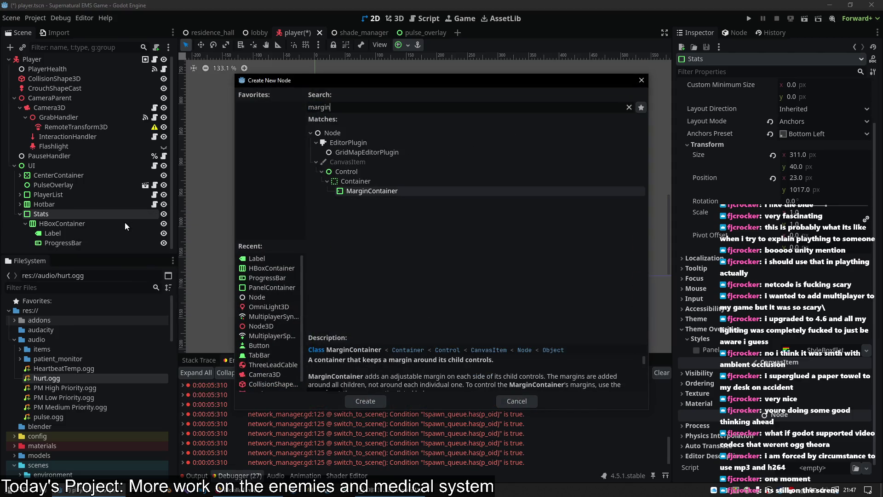
key("Return")
left_click_drag(88, 224, 90, 242)
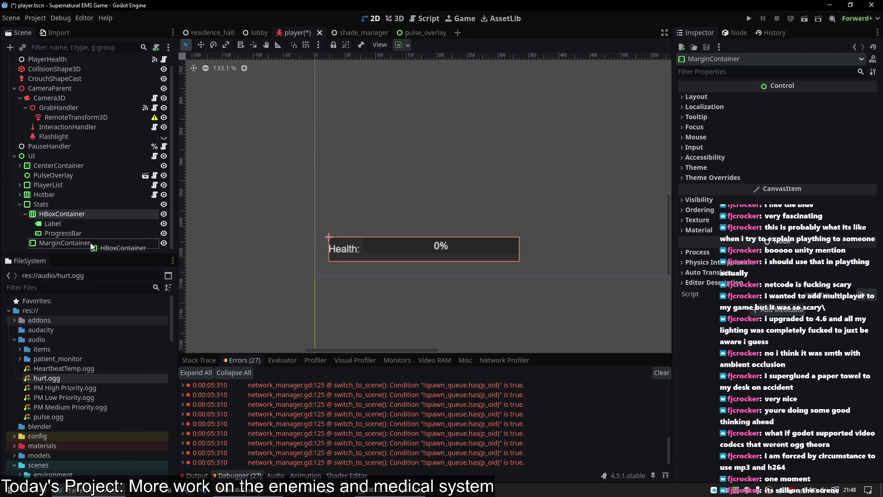
Set the MarginContainer's theme override margin constants to 5.
left_click(51, 212)
left_click(715, 180)
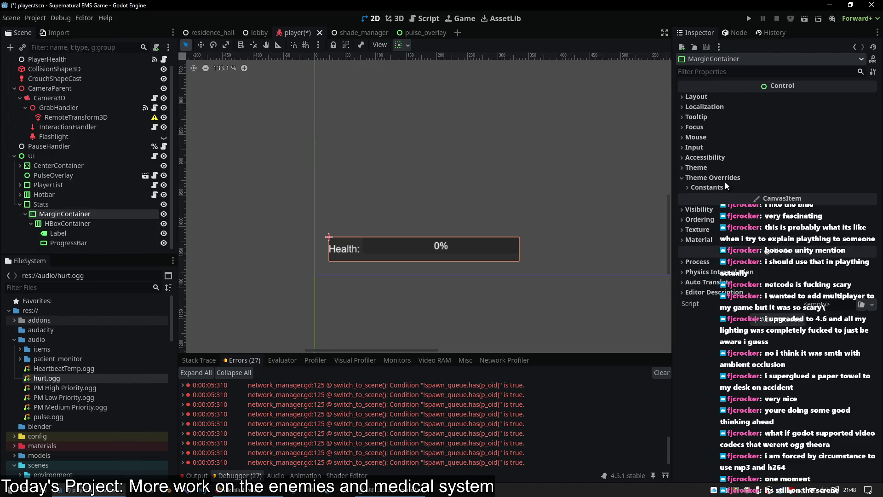
left_click(724, 186)
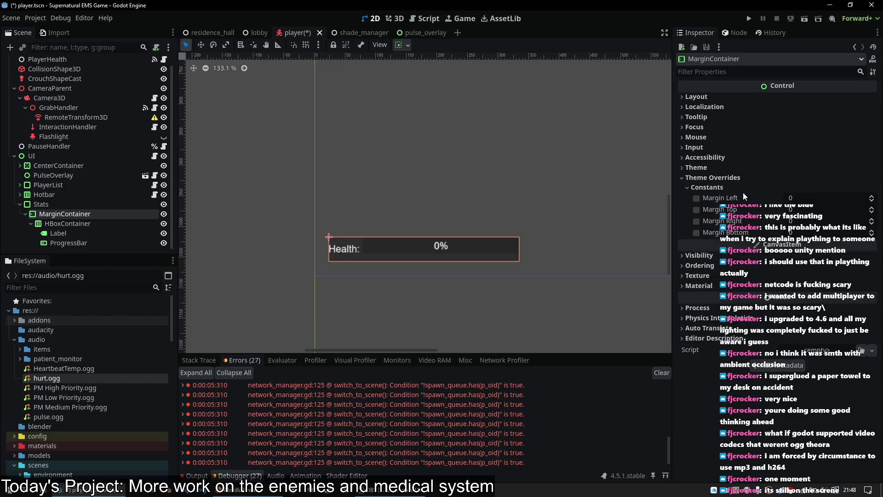
type("15")
key("Tab")
type("15")
key("Tab")
type("15")
key("Tab")
type("15")
key("Tab")
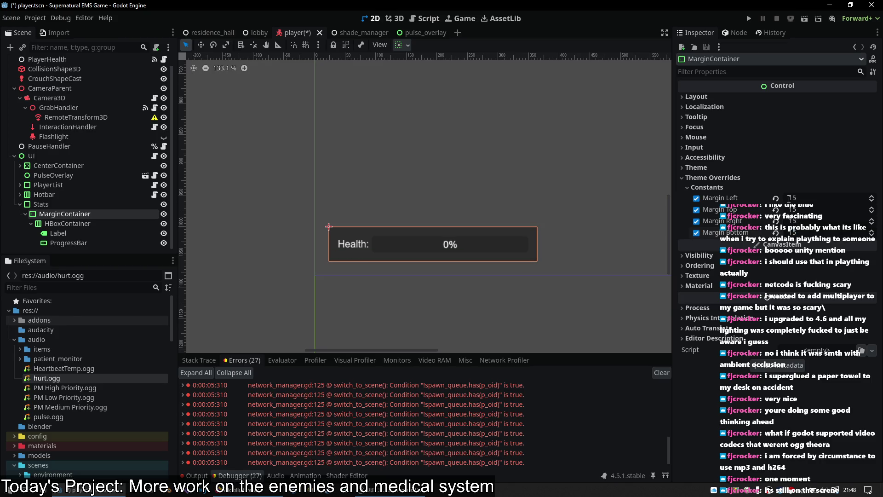
left_click(789, 198)
type("-25")
key("Return")
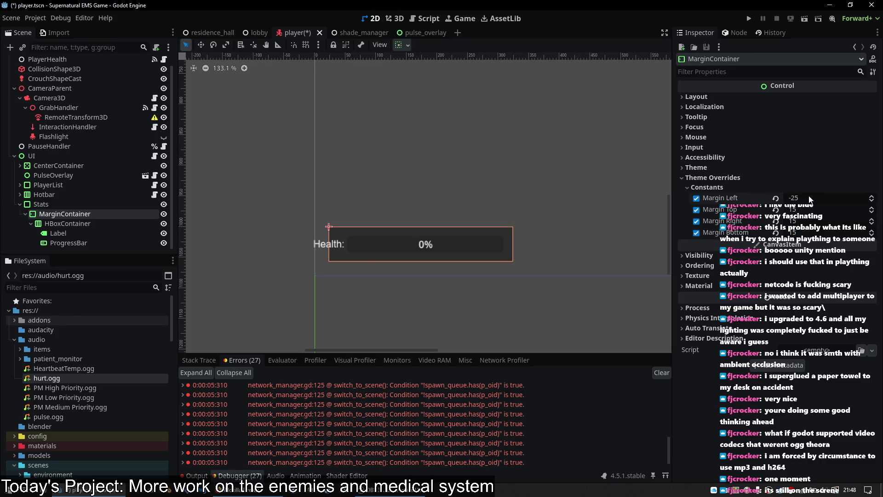
type("5")
key("Tab")
type("5")
key("Tab")
type("5")
key("Tab")
type("5")
key("Return")
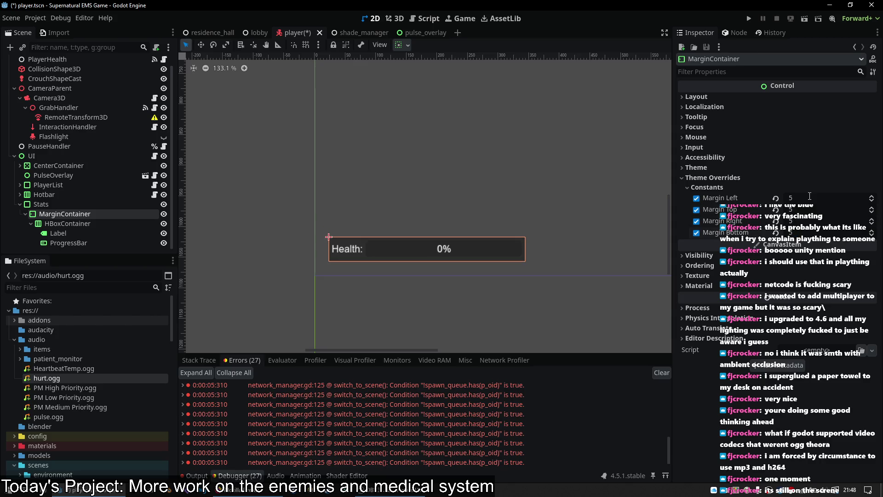
Set the ProgressBar's preview value to about 18 and show its colour overrides.
left_click(68, 243)
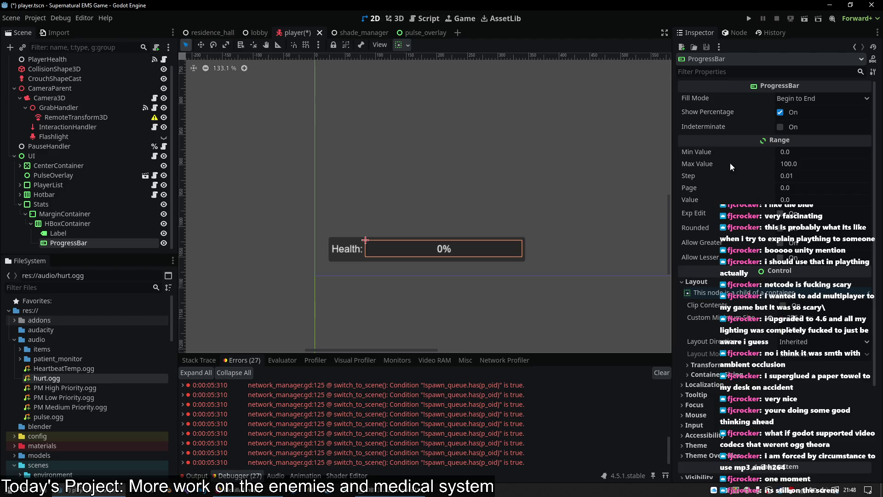
left_click_drag(751, 201, 788, 200)
scroll(711, 289, "down", 5)
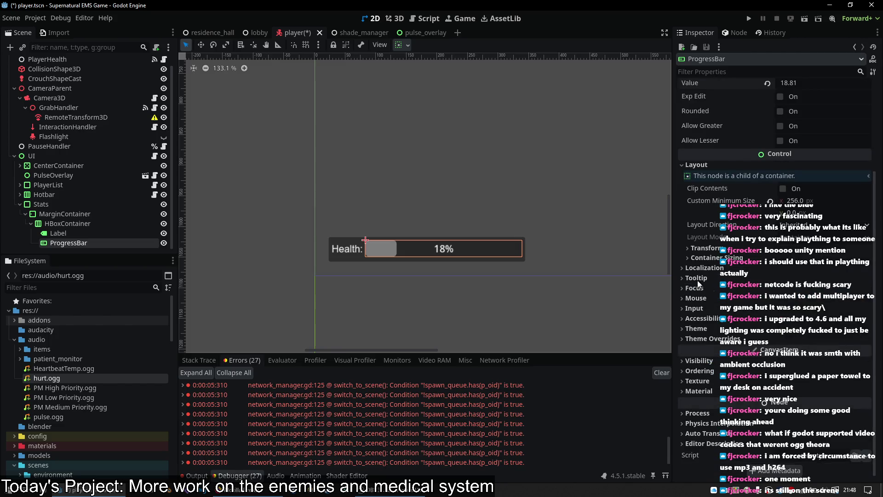
left_click(711, 338)
scroll(711, 338, "down", 2)
left_click(704, 299)
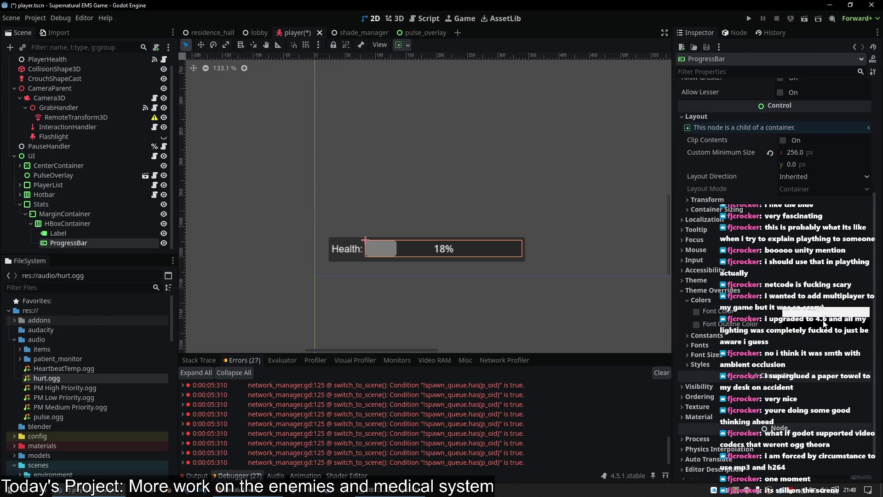
Open the ProgressBar's Fill style override and make its StyleBoxFlat unique to this bar.
left_click(709, 300)
left_click(713, 330)
left_click(713, 329)
left_click(708, 342)
left_click(826, 364)
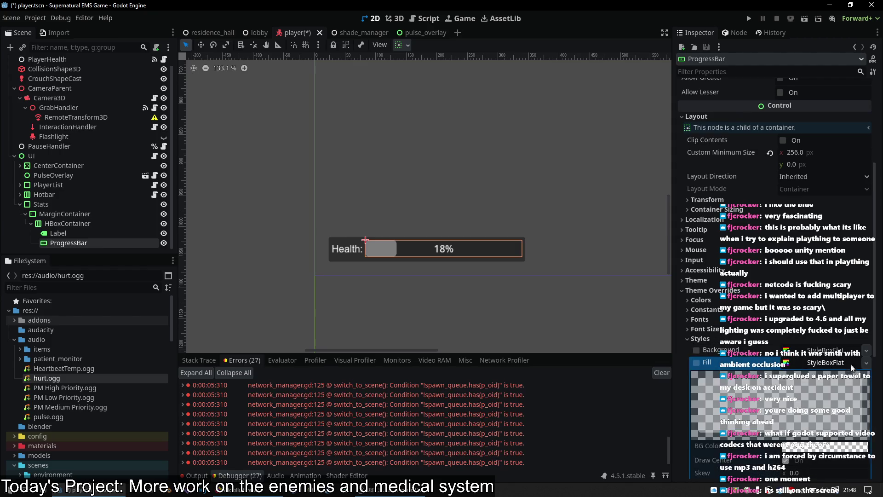
scroll(780, 358, "down", 10)
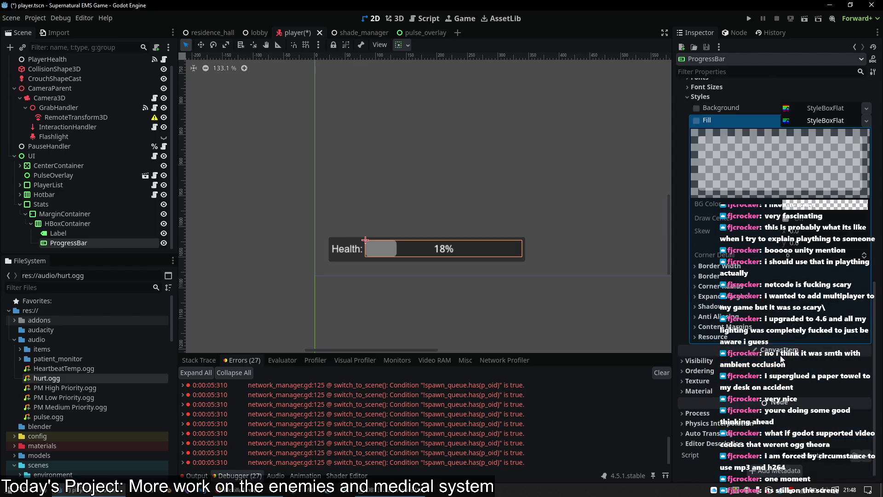
right_click(815, 121)
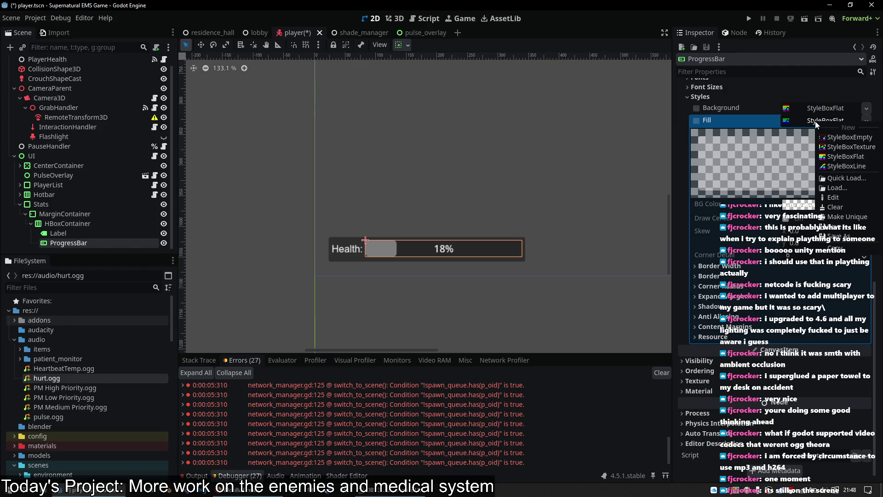
left_click(843, 217)
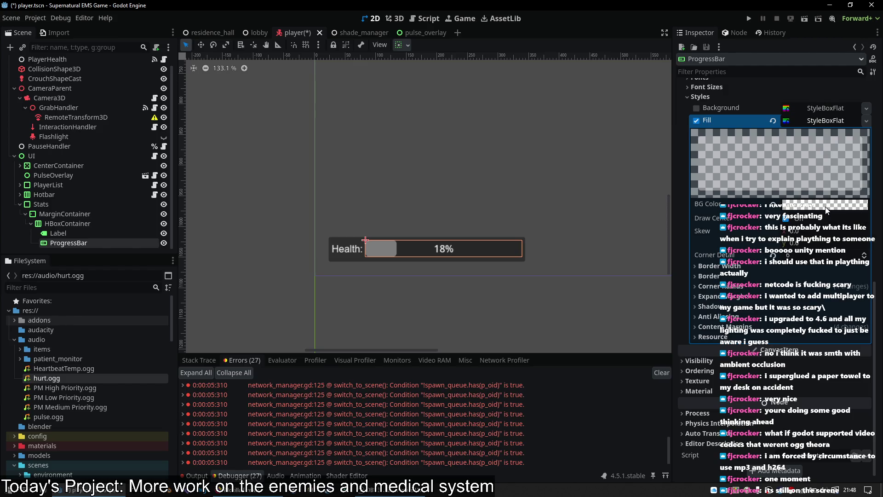
Set the unique Fill style's background colour to an opaque pinkish red (e84550).
left_click(826, 210)
left_click_drag(796, 378, 867, 376)
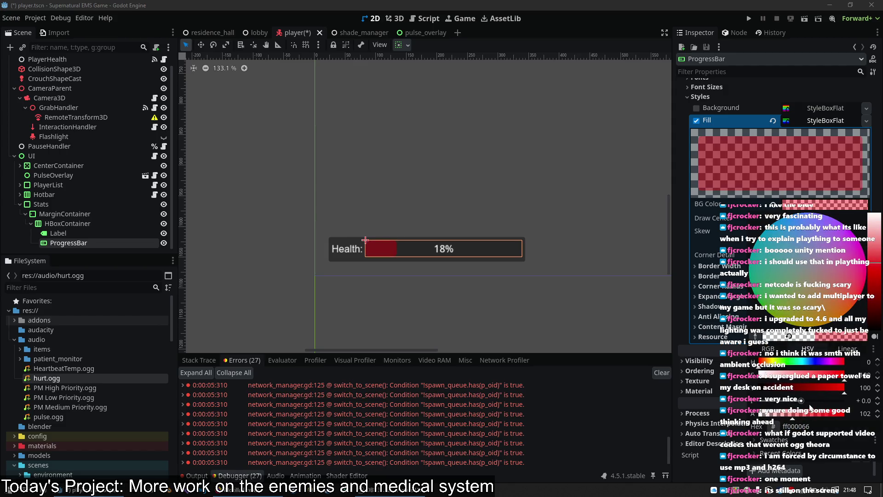
left_click_drag(798, 418, 845, 418)
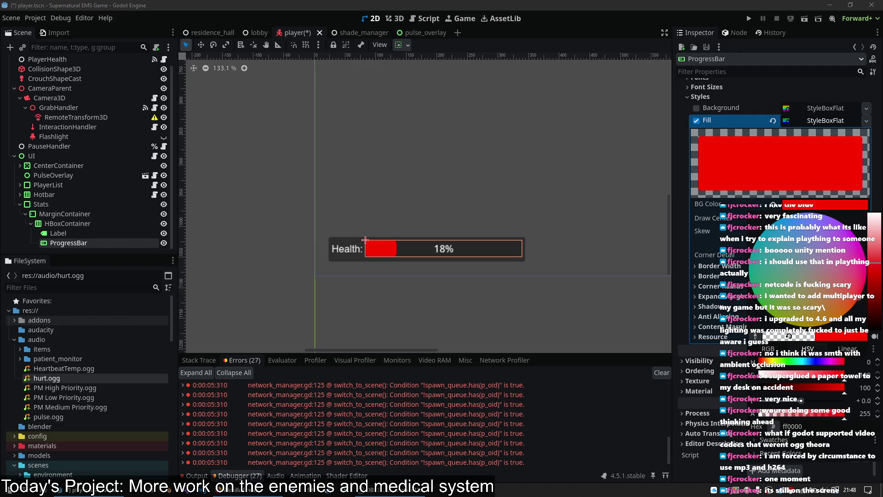
left_click(721, 239)
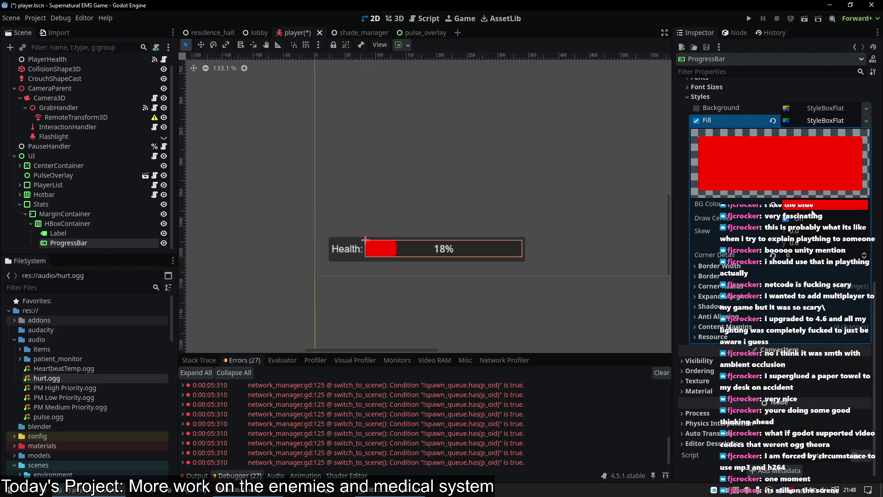
left_click(812, 207)
mouse_move(793, 367)
left_mouse_down()
mouse_move(766, 363)
mouse_move(755, 350)
left_mouse_up()
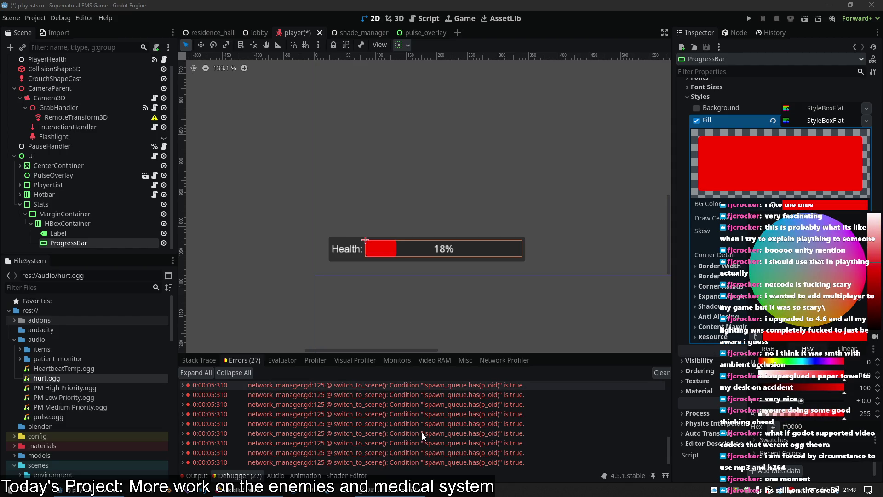
left_click(333, 319)
key("super")
type("ink")
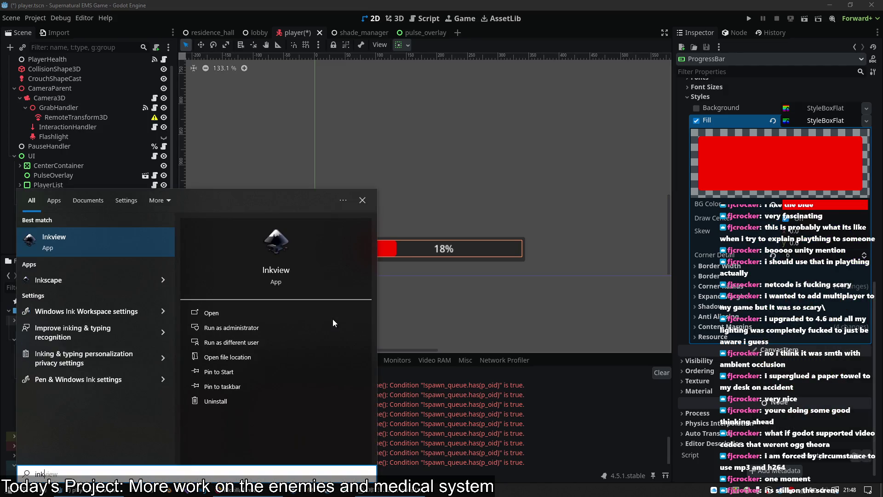
key("Escape")
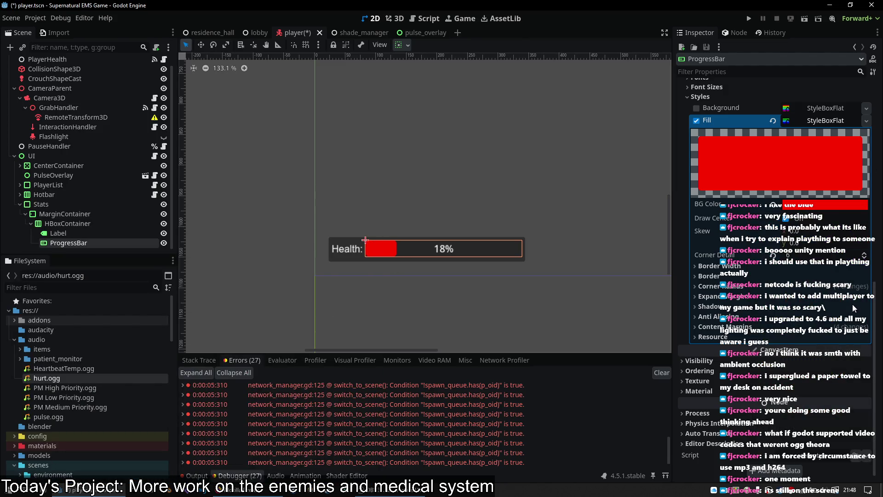
left_click(809, 205)
mouse_move(853, 299)
left_mouse_down()
mouse_move(838, 287)
mouse_move(856, 291)
left_mouse_up()
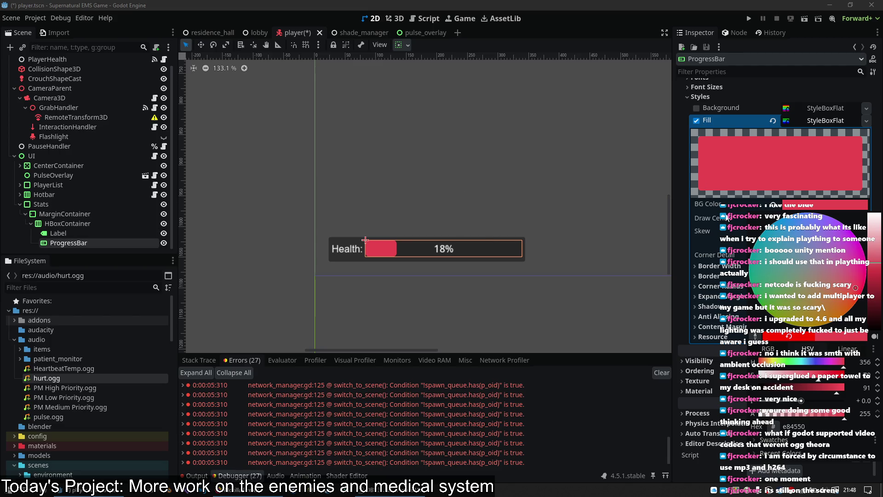
left_click(465, 192)
Pan the viewport to frame the health bar and hotbar, and select the Label node.
scroll(428, 123, "down", 4)
scroll(311, 242, "right", 5)
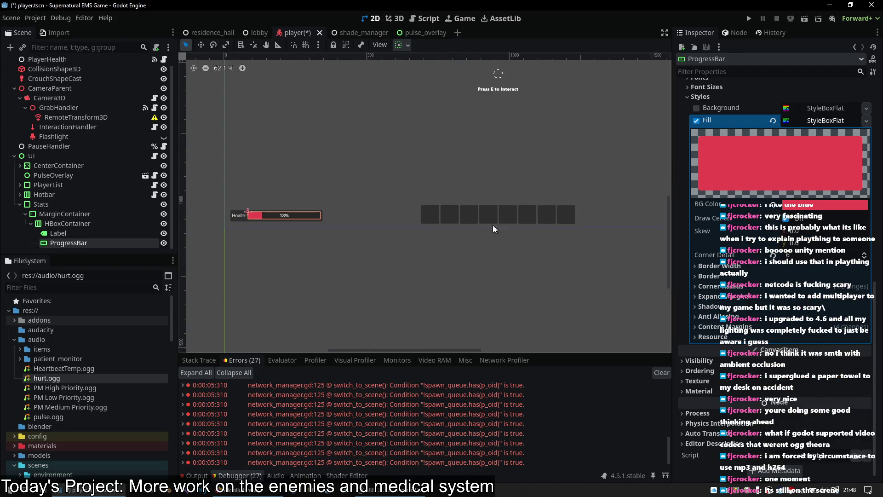
scroll(484, 285, "up", 5)
scroll(484, 285, "down", 1)
left_click_drag(484, 288, 598, 215)
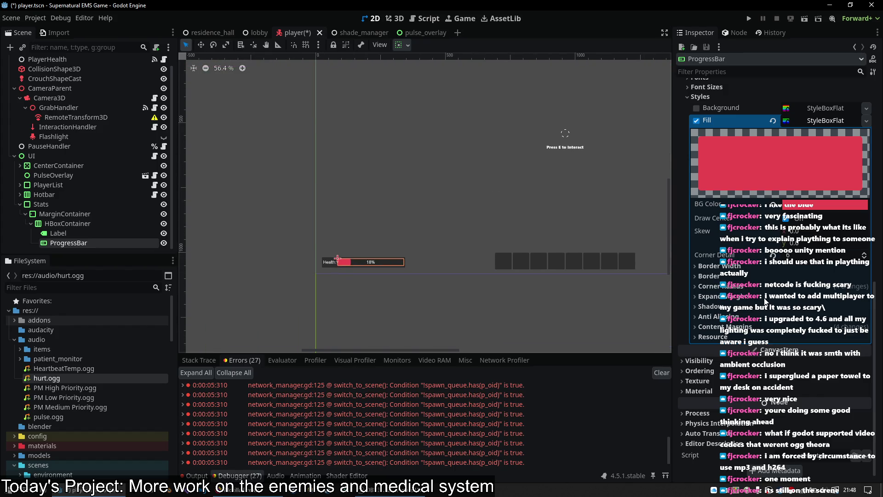
left_click(58, 233)
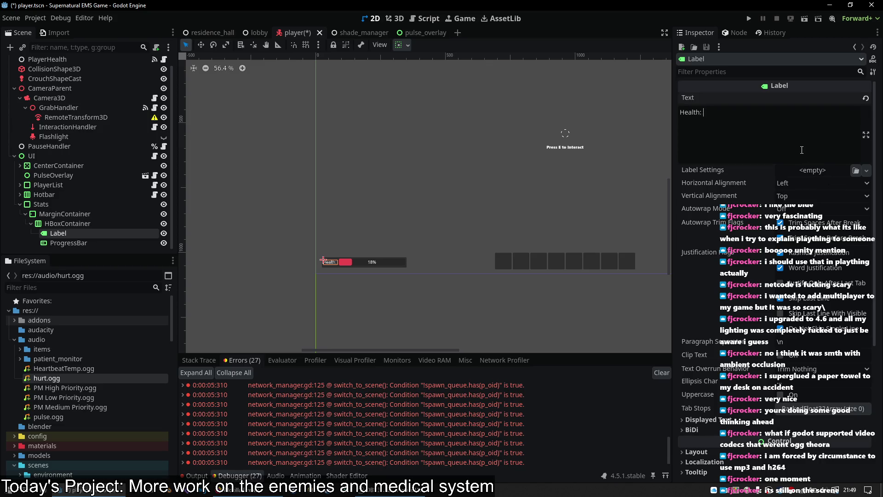
Reselect the ProgressBar node after panning the viewport to check the health bar and interact prompt.
left_click(90, 243)
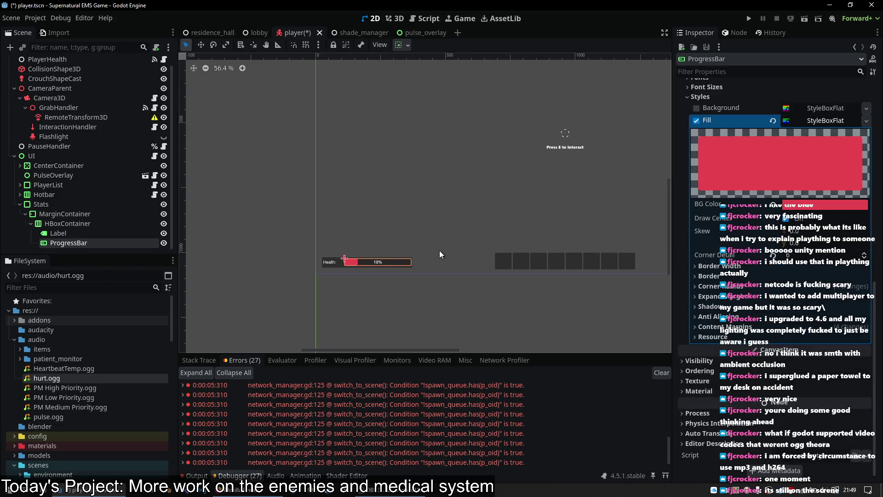
scroll(331, 280, "up", 1)
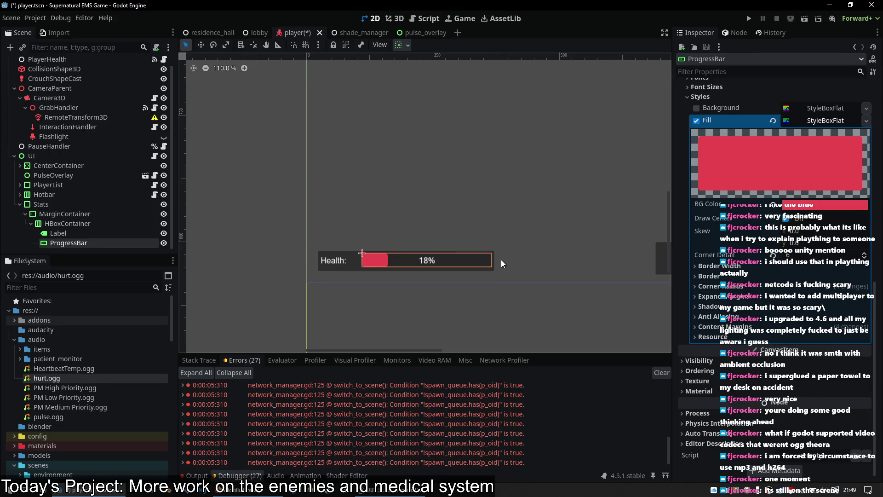
left_click_drag(646, 239, 486, 228)
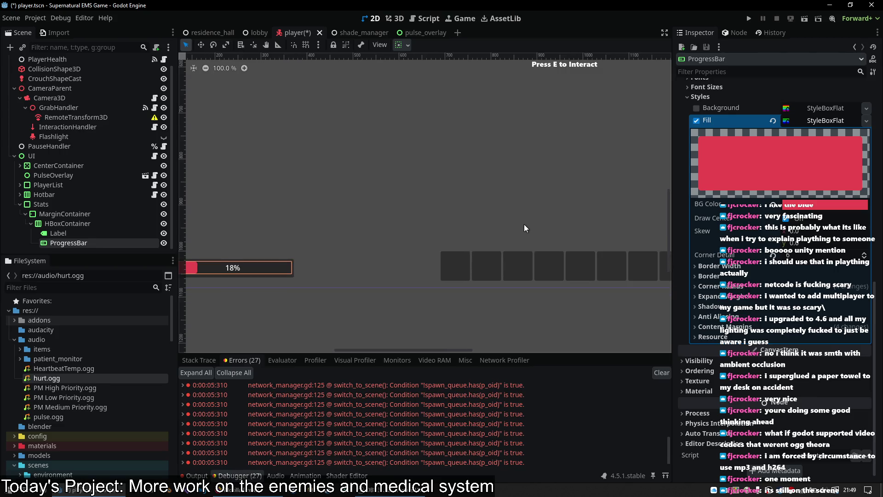
scroll(559, 196, "down", 1)
left_click_drag(560, 195, 485, 242)
left_click(99, 230)
left_click(103, 243)
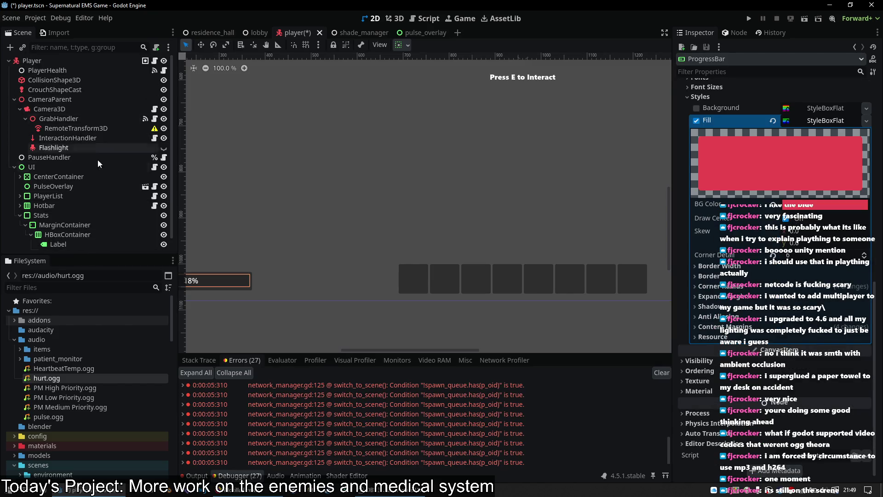
Rename the ProgressBar node to HealthBar and save player.tscn.
key("F2")
type("HealthBa")
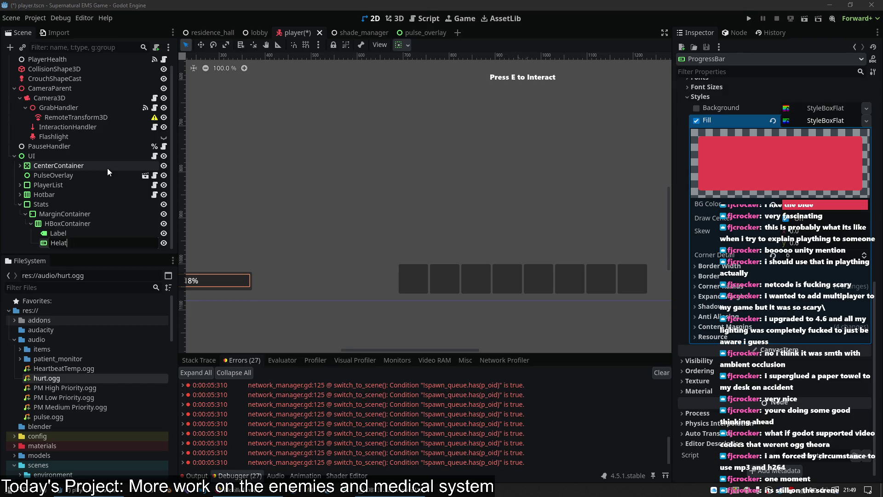
type("r")
key("Return")
key("ctrl+s")
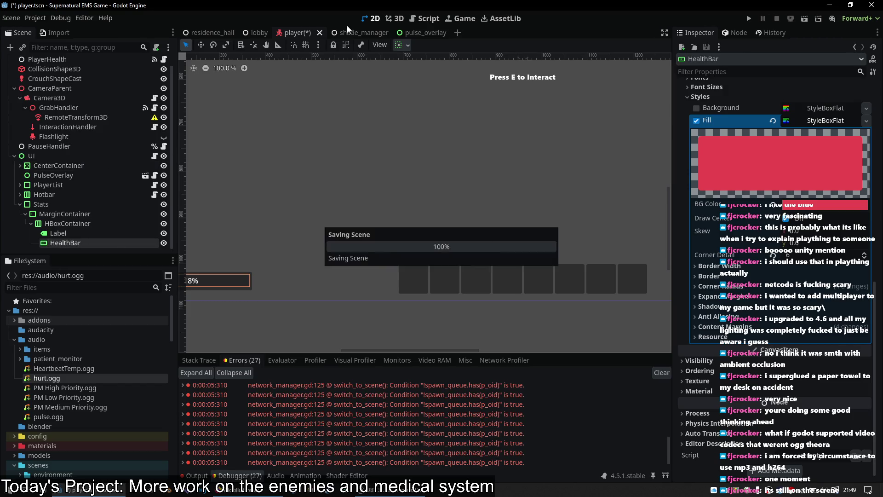
left_click(426, 19)
Add func _ready() -> void to health.gd emitting health_changed.emit(health), and save the script.
scroll(460, 221, "down", 2)
scroll(416, 213, "up", 2)
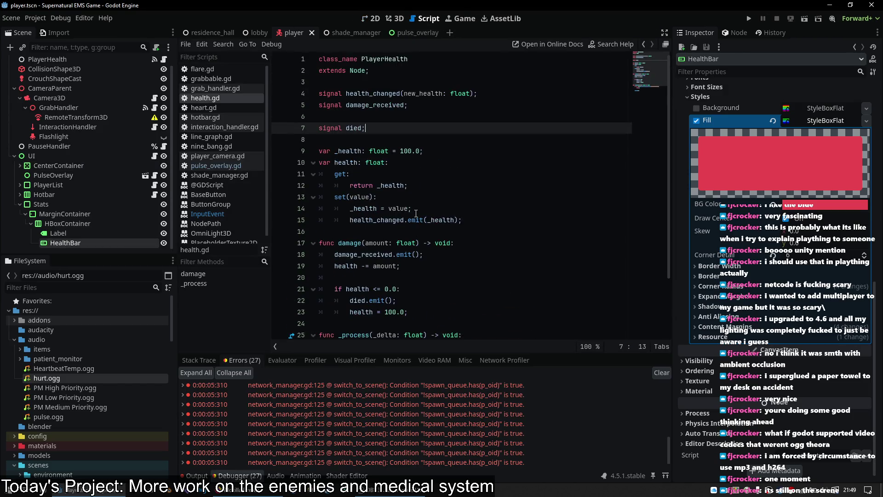
left_click(483, 160)
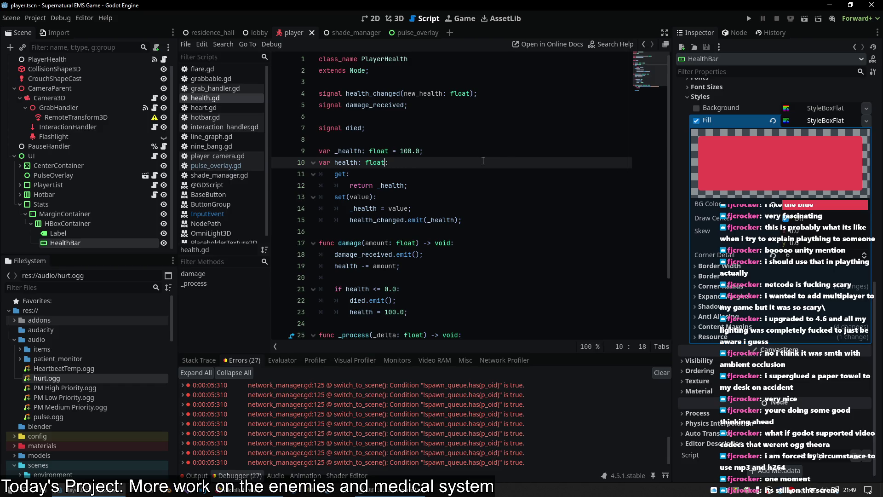
left_click(462, 219)
scroll(455, 205, "down", 2)
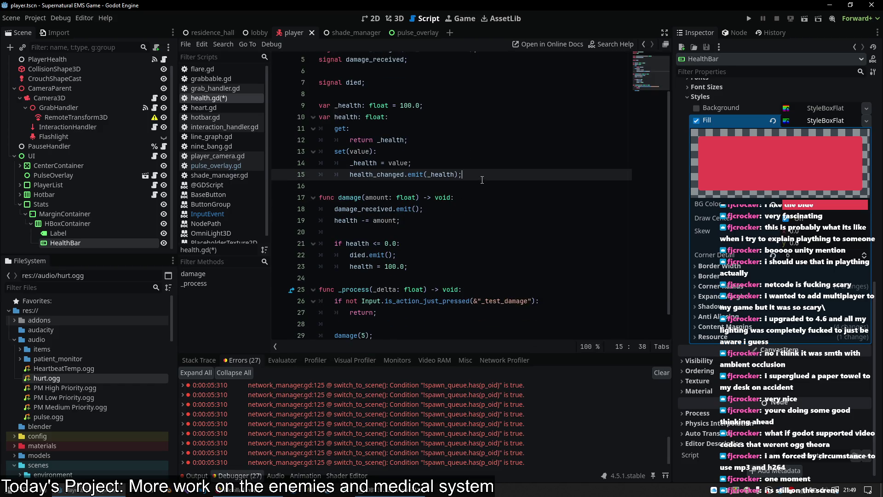
left_click(420, 278)
key("Return")
key("Return")
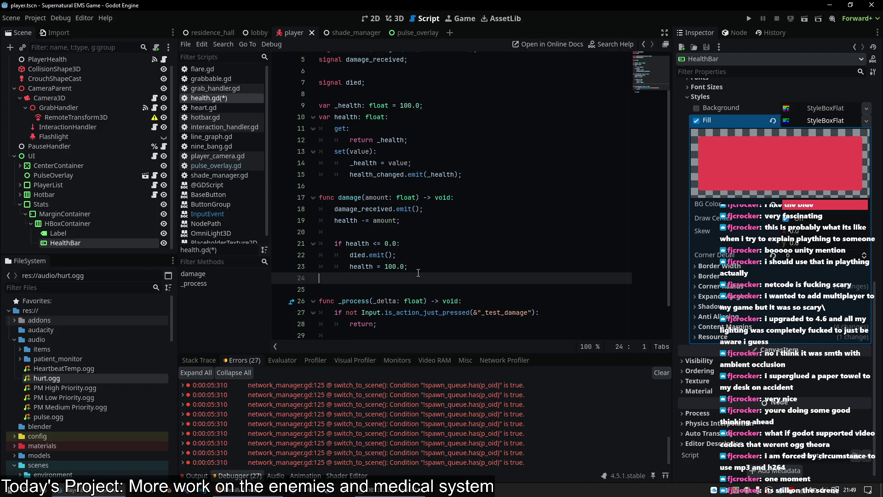
type("func _ready() -> void:")
key("Return")
type("th_changed.emit(")
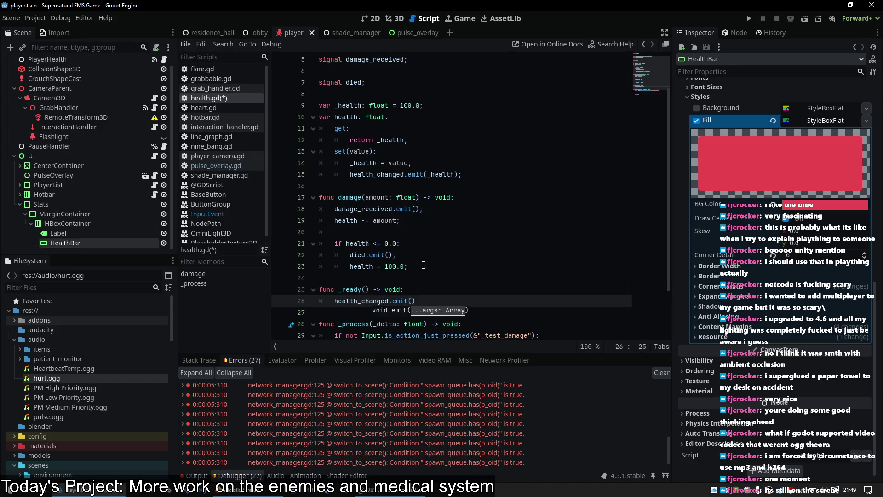
type("health);")
key("ctrl+s")
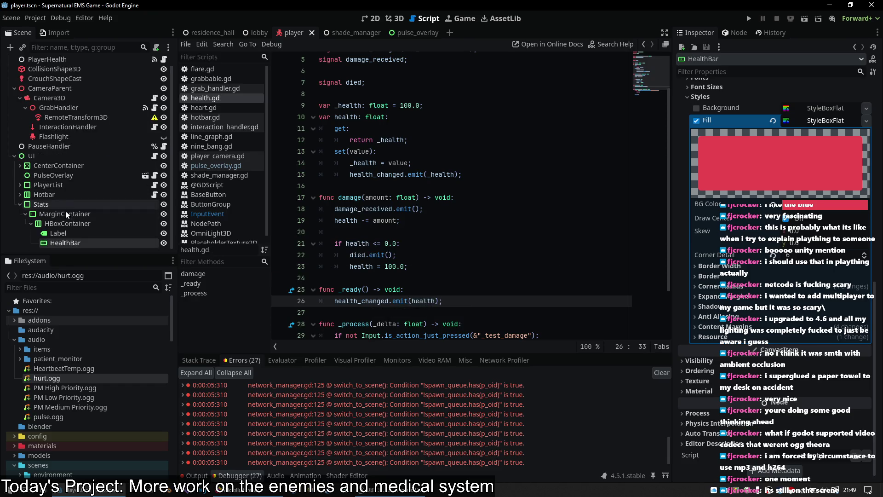
left_click(65, 234)
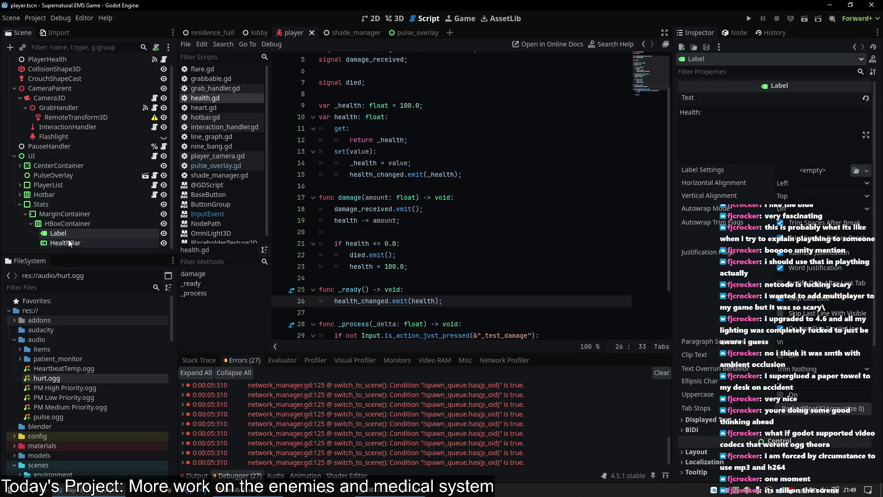
Select PlayerHealth and begin connecting its health_changed signal from the Signals list.
left_click(69, 243)
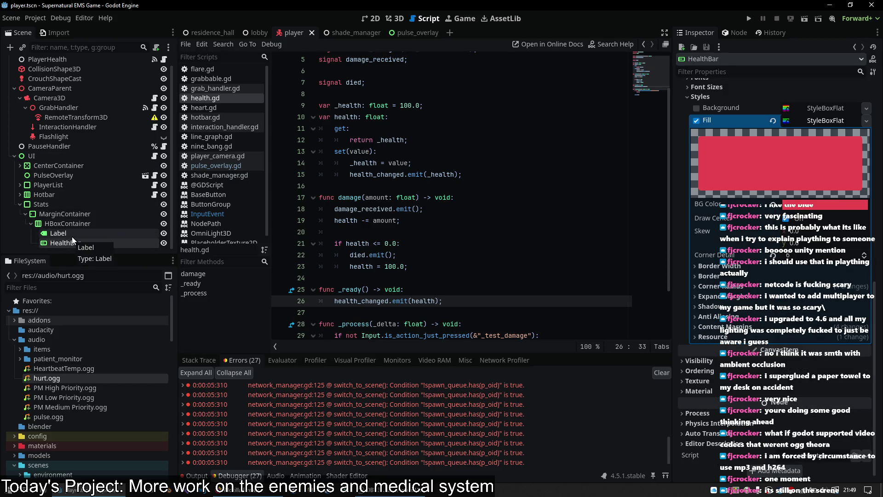
scroll(70, 190, "up", 1)
left_click(65, 72)
left_click(735, 32)
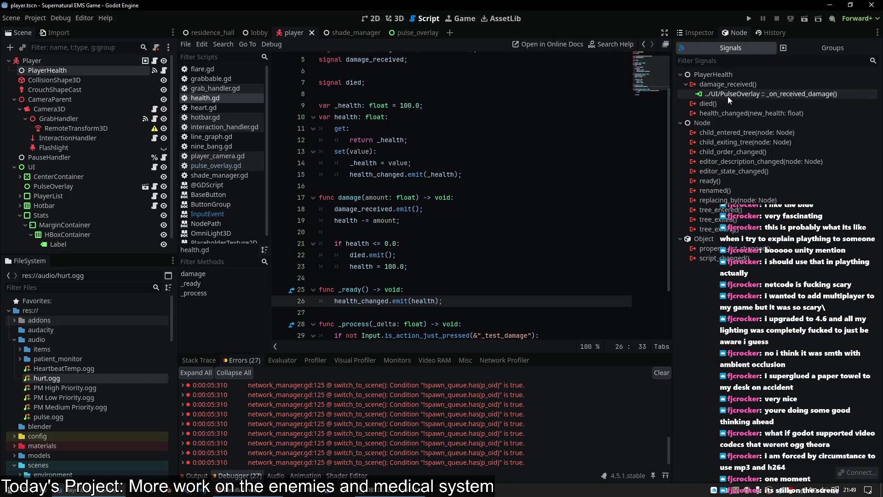
double_click(739, 113)
scroll(359, 244, "down", 3)
scroll(353, 254, "down", 5)
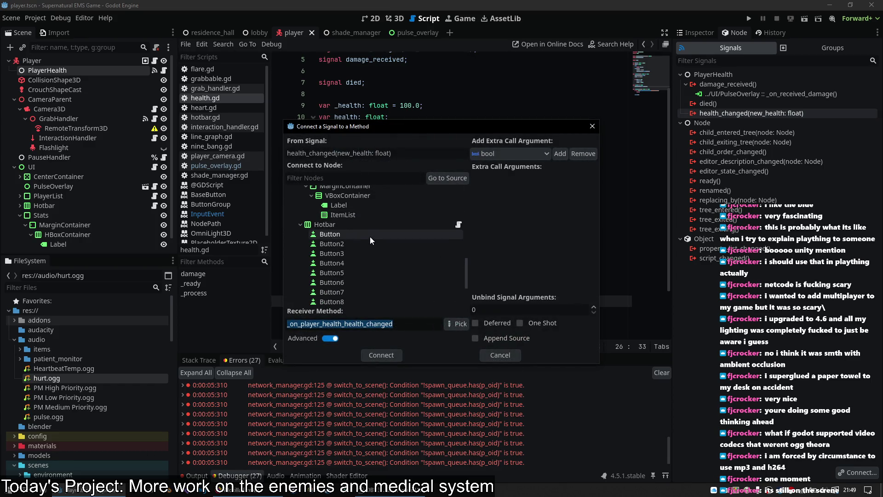
scroll(371, 237, "down", 5)
Connect health_changed to HealthBar's set_value method and save the player scene.
left_click(350, 297)
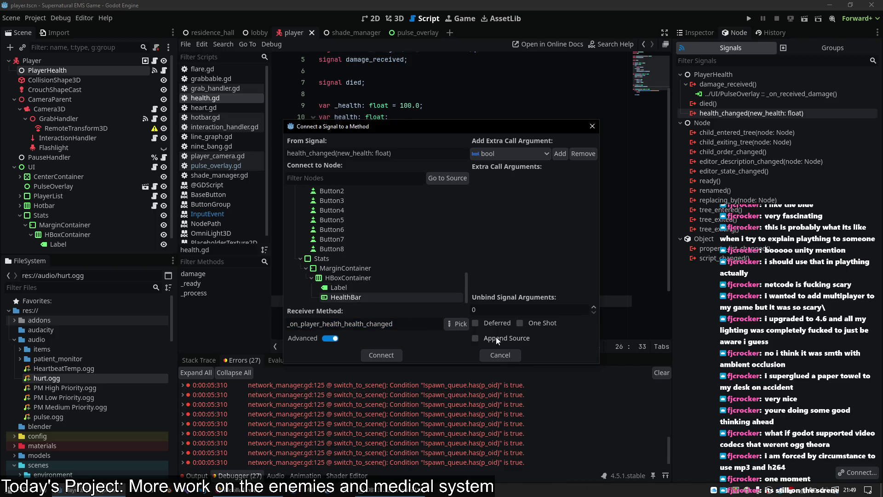
left_click(458, 324)
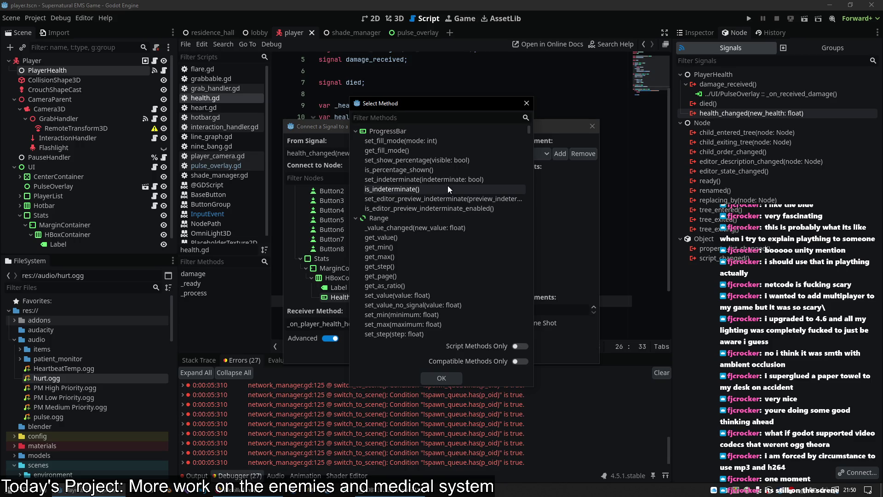
scroll(448, 187, "down", 2)
scroll(447, 187, "down", 2)
left_click(422, 244)
left_click(449, 378)
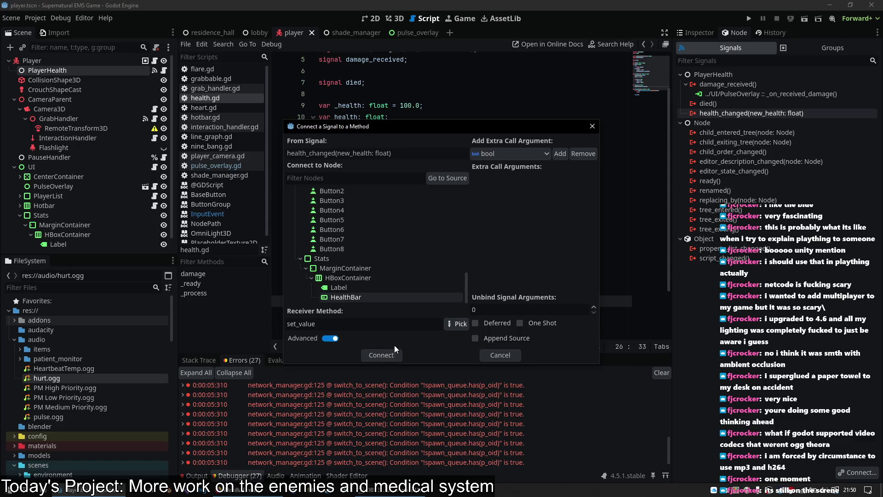
left_click(386, 353)
key("ctrl+s")
scroll(417, 208, "up", 2)
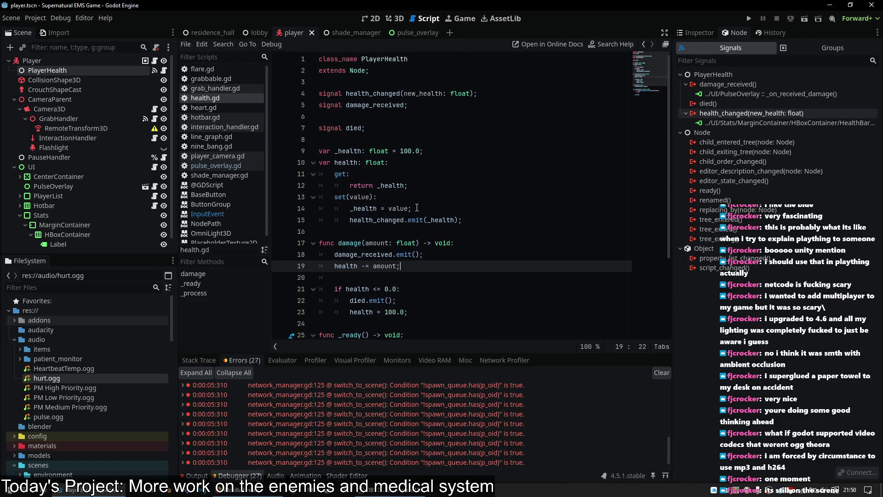
Open residence_hall.tscn and start a first playtest run, closing it with F8.
left_click(392, 19)
left_click(207, 34)
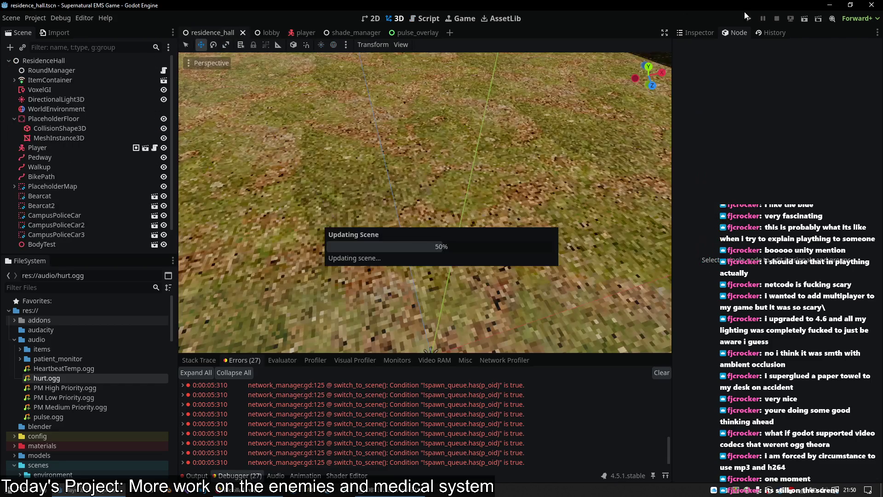
left_click(746, 17)
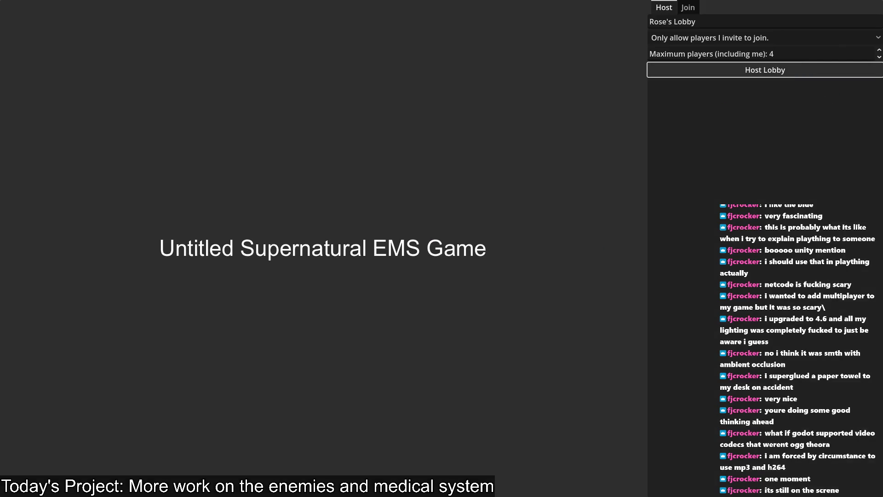
left_click(765, 70)
key("F8")
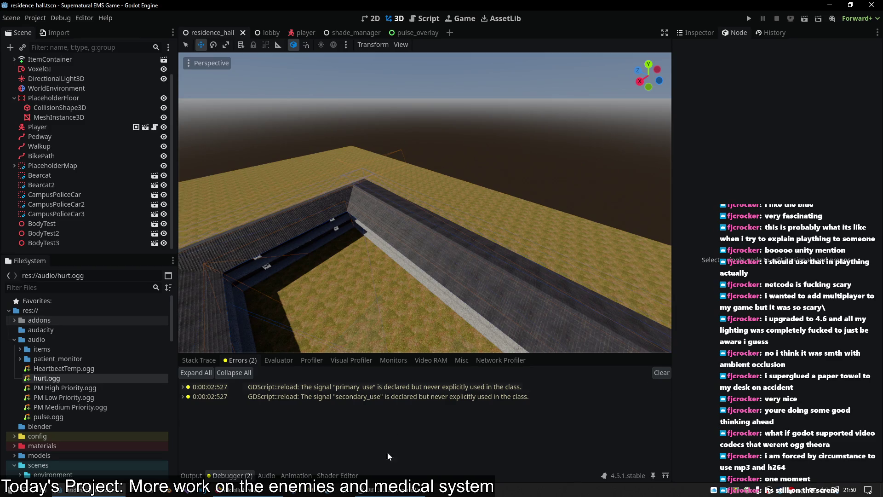
left_click(391, 490)
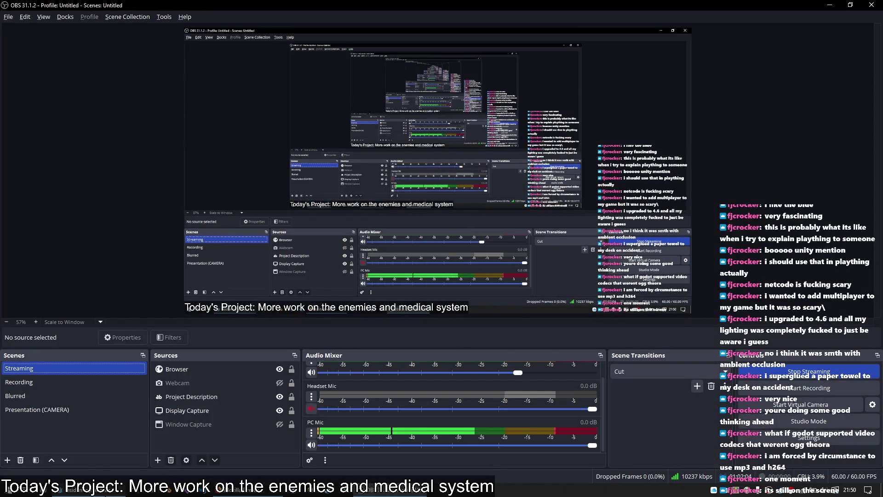
left_click(246, 490)
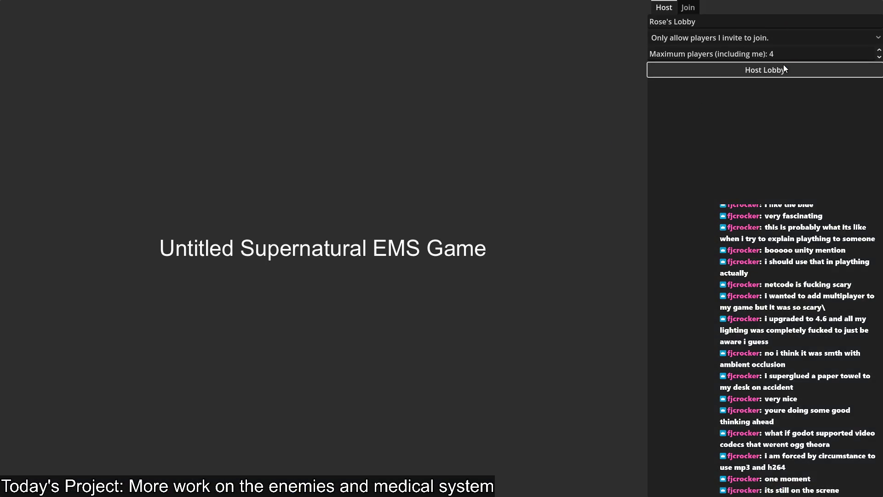
Host a lobby, walk through the shelf room to take test damage, then quit the game.
left_click(783, 64)
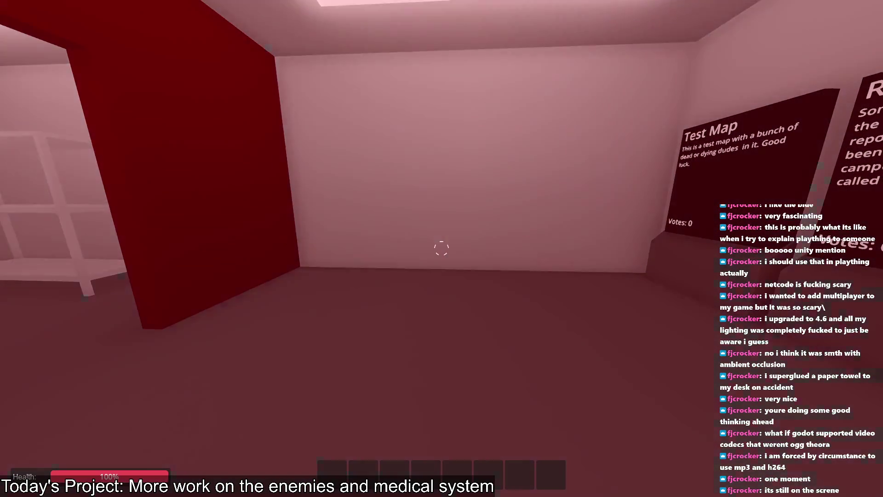
key("w")
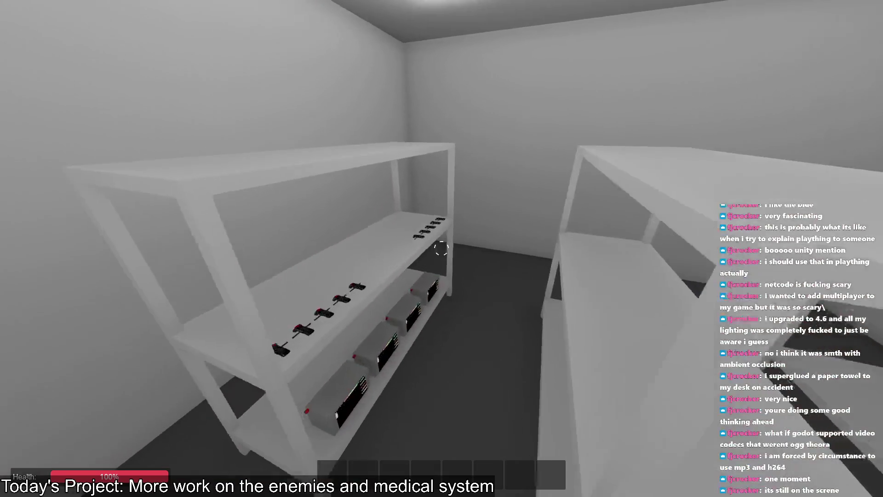
key("w")
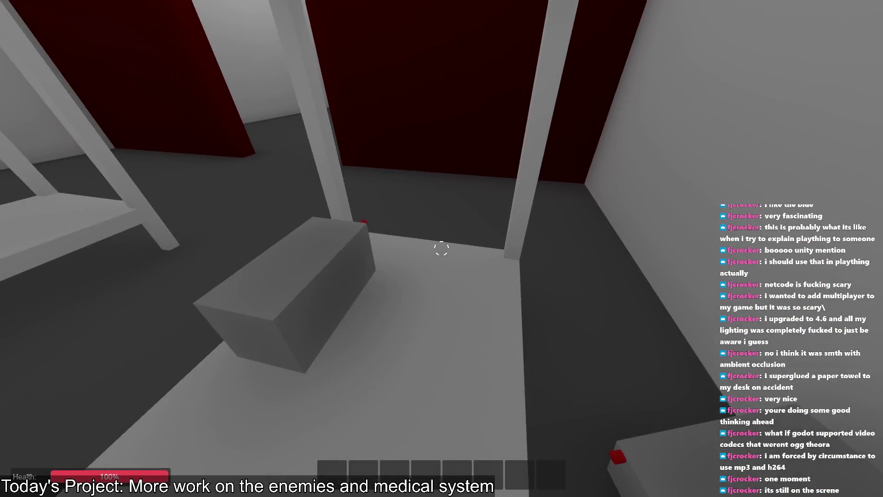
key("w")
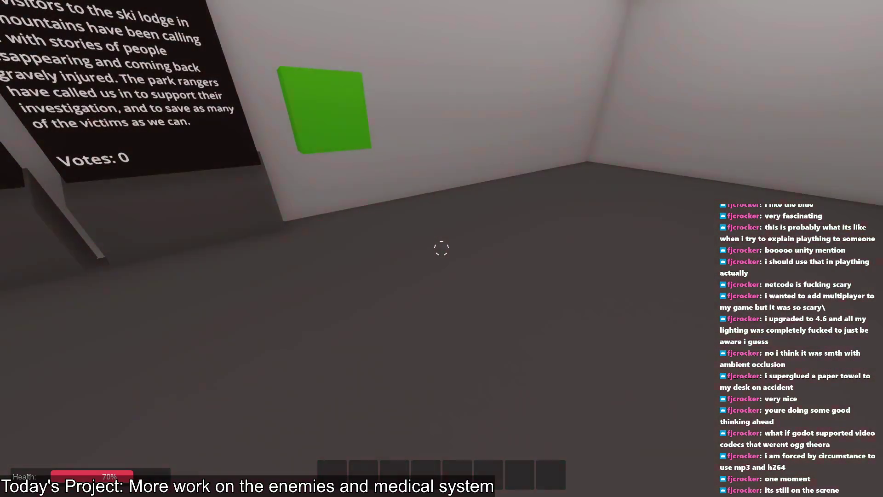
key("F8")
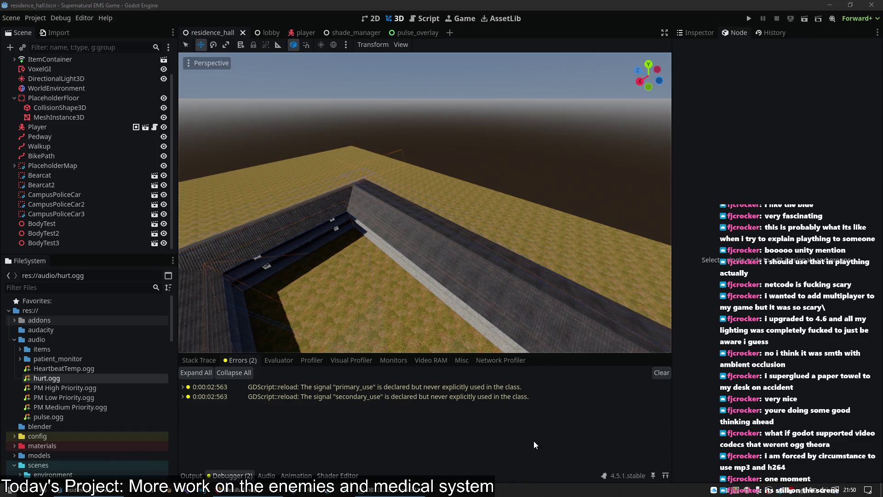
Open a terminal in the project root folder and run git status.
right_click(31, 314)
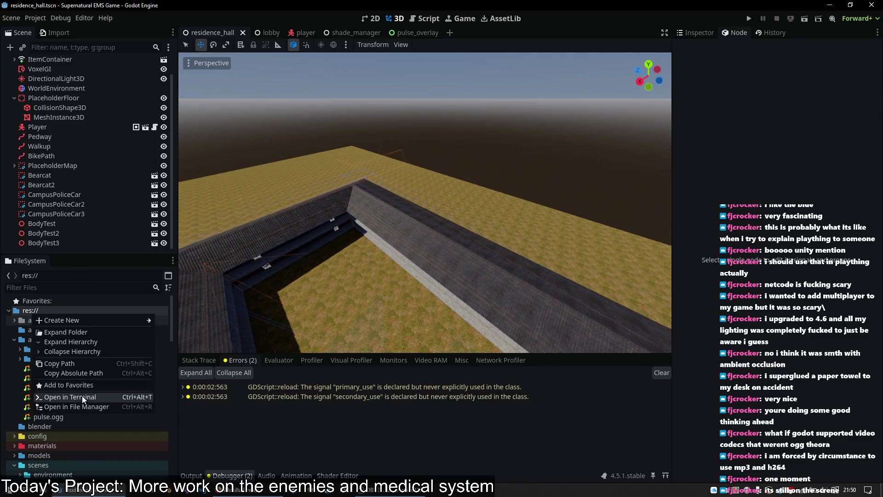
left_click(81, 398)
type("git status")
key("Return")
Stage all changes with git add and run git commit to open the message editor.
type("git add l")
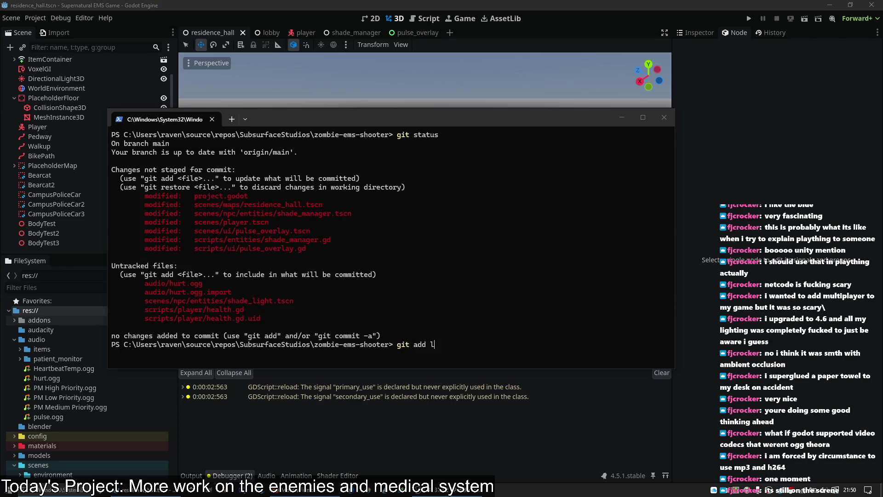
key("Return")
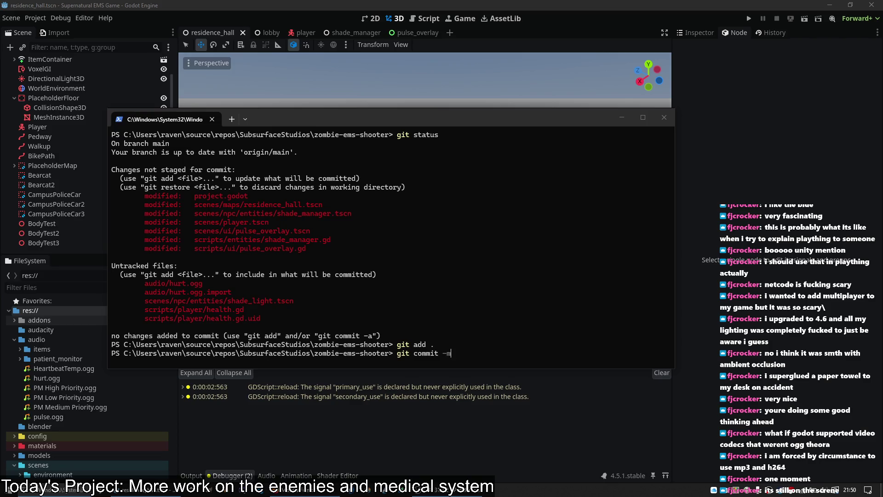
type("ipts+Scenes:")
key("BackSpace")
key("BackSpace")
key("BackSpace")
key("Return")
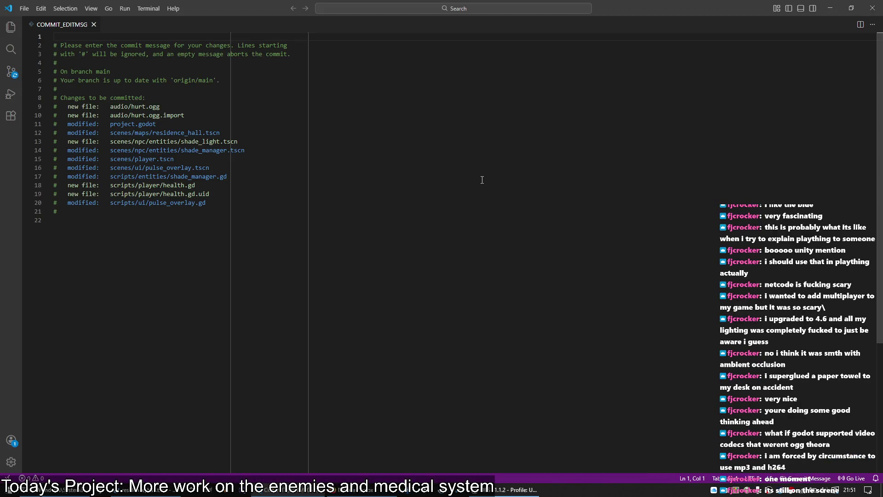
Write 'Scripts+Scenes: A lot of changes.' with bullets on ramp, shade light, health overlay, hurt sound.
type("Script")
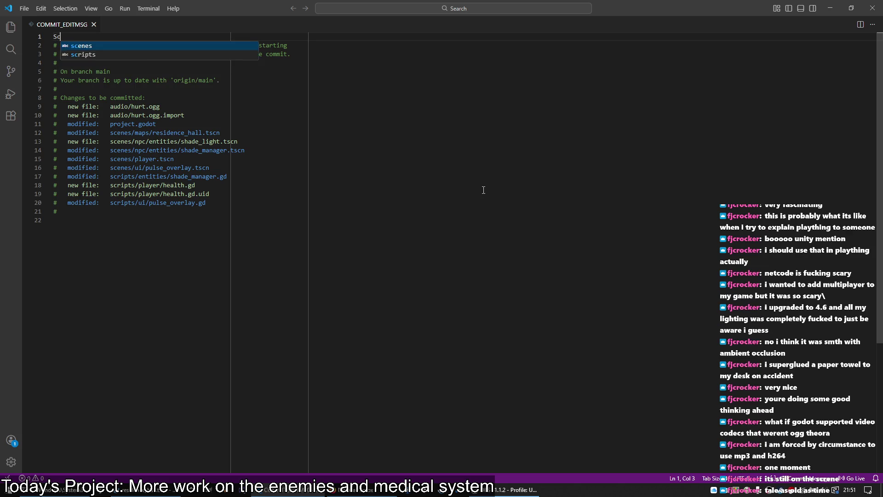
type("s+Scenes: A")
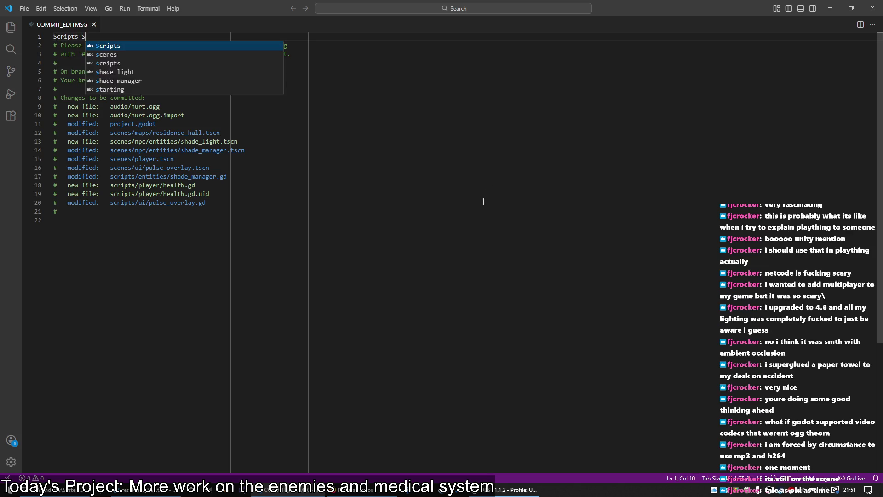
type(" lot of changes.")
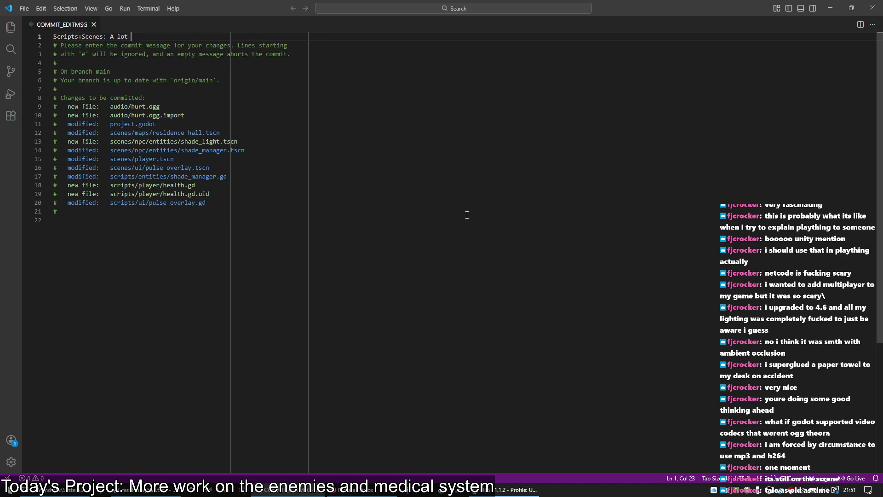
key("Return")
key("Return")
type("- Added a ")
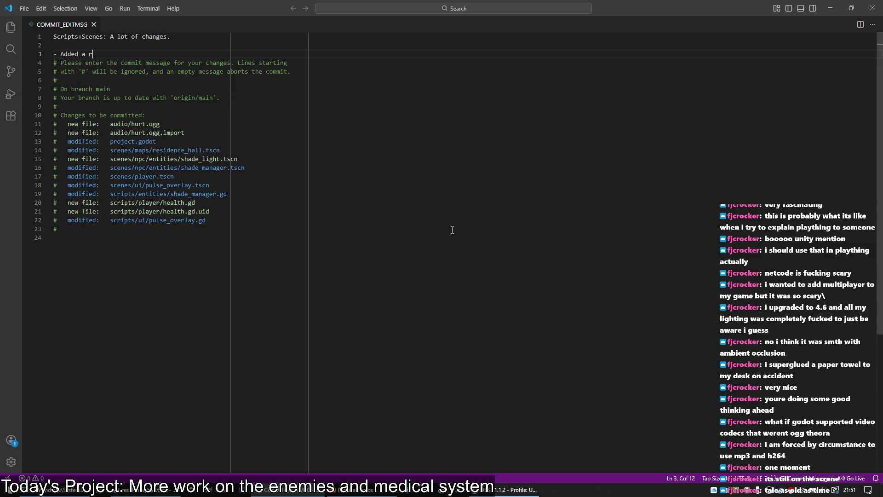
type("ramp to the Resi")
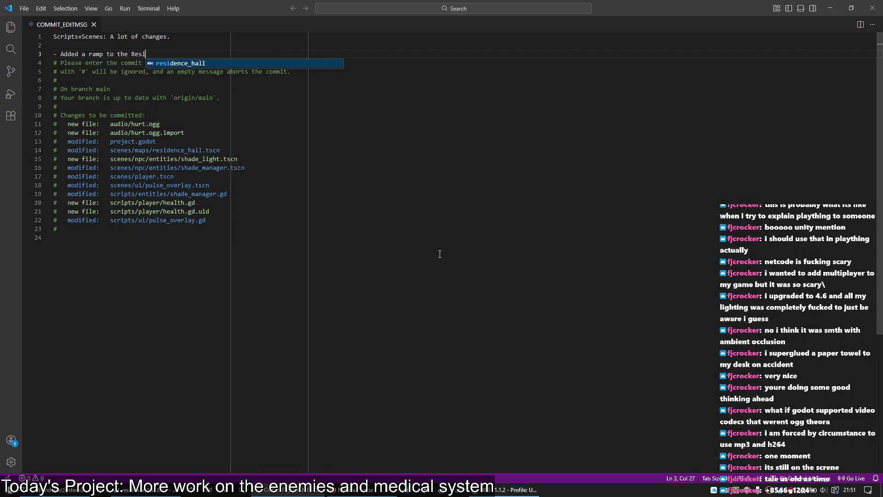
type("dence Hall map.")
key("Return")
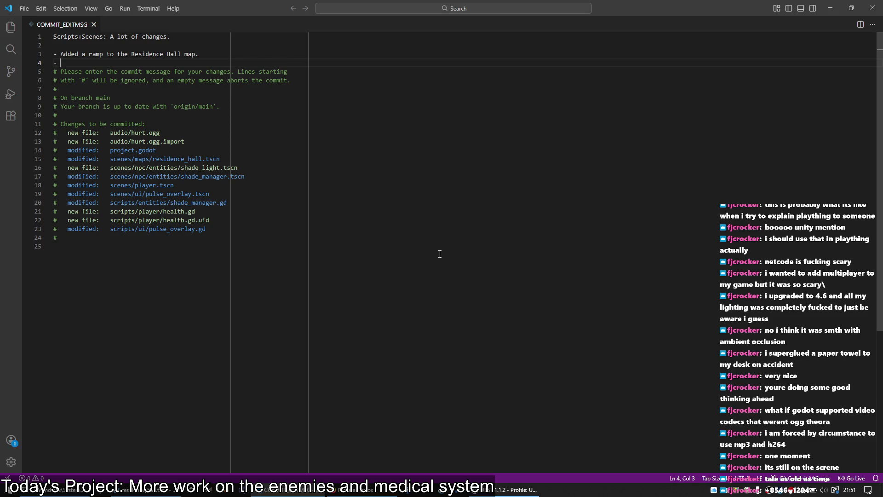
type("Shade now spawns ")
type("lights in the room i")
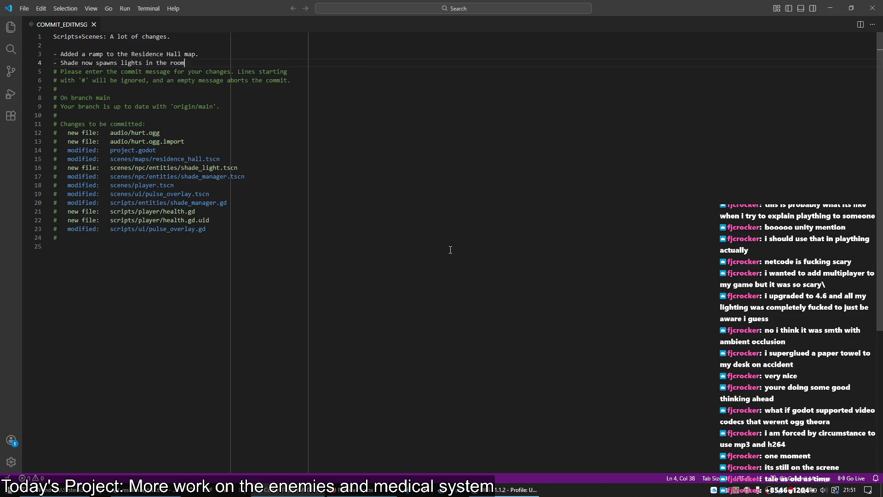
type("t")
key("BackSpace")
key("BackSpace")
key("BackSpace")
type("negative light w")
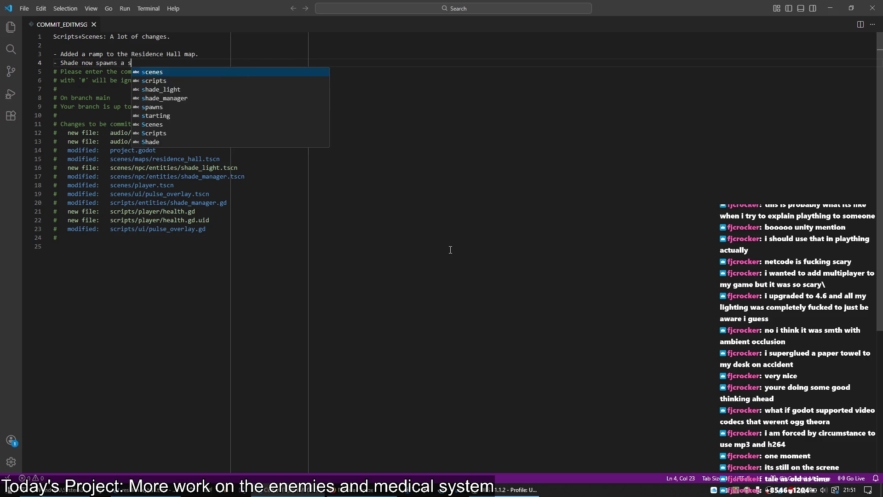
type("hen ")
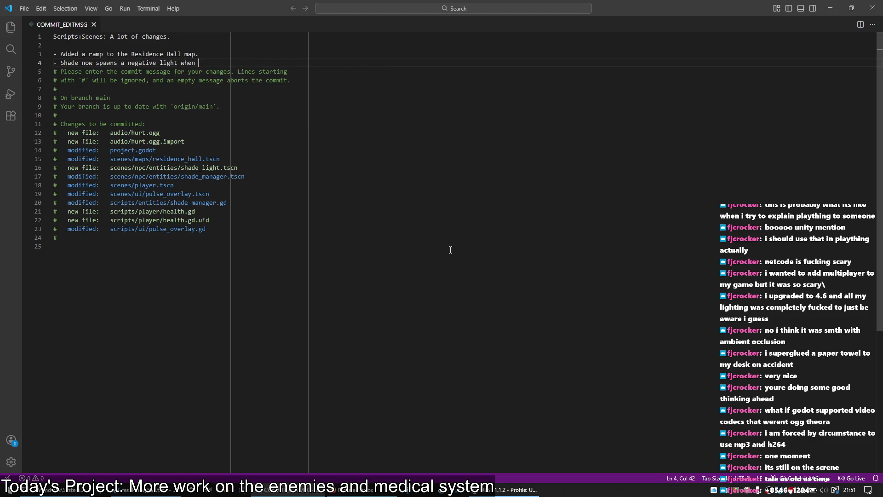
type("taking over a room")
type(".")
key("Return")
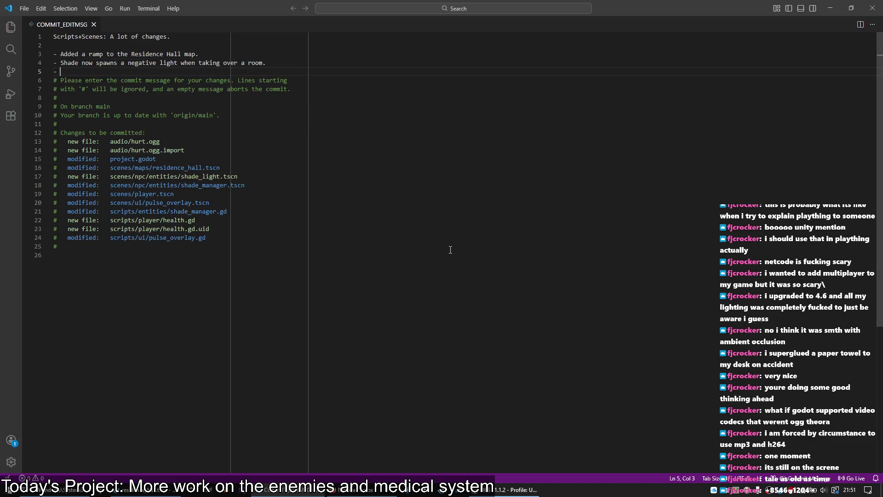
type("Implemented ")
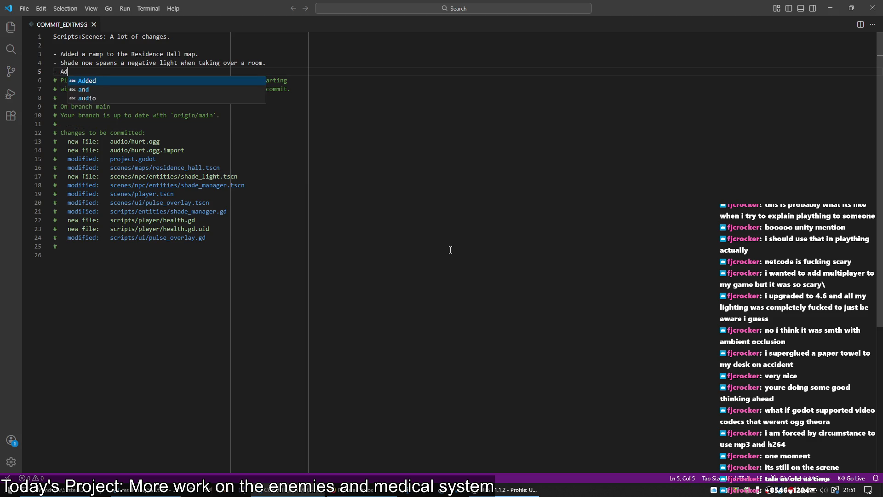
type("player health and damag")
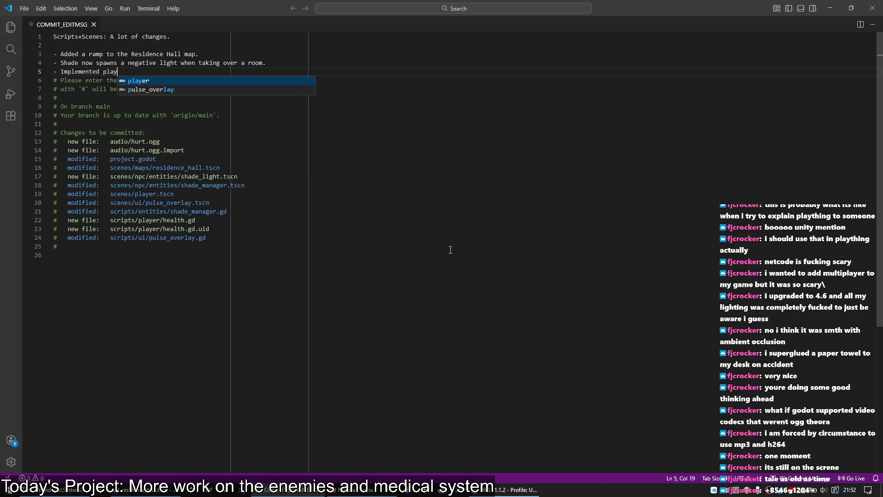
type("e overlay.")
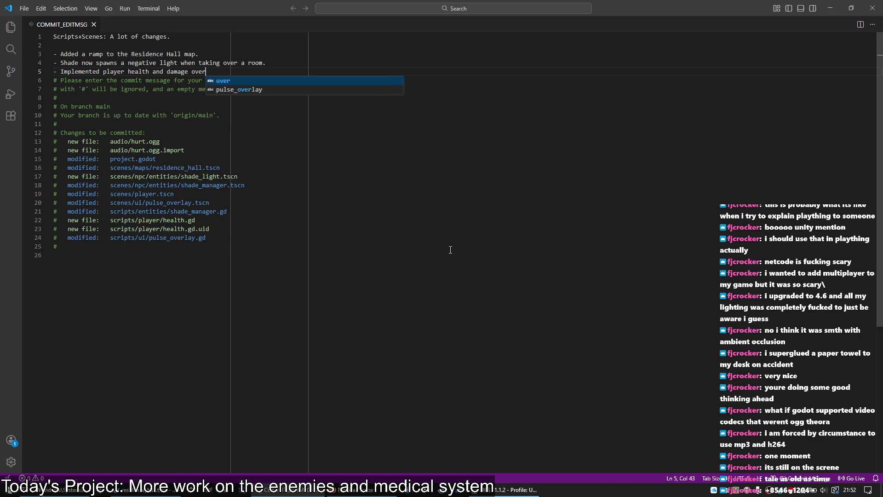
key("Return")
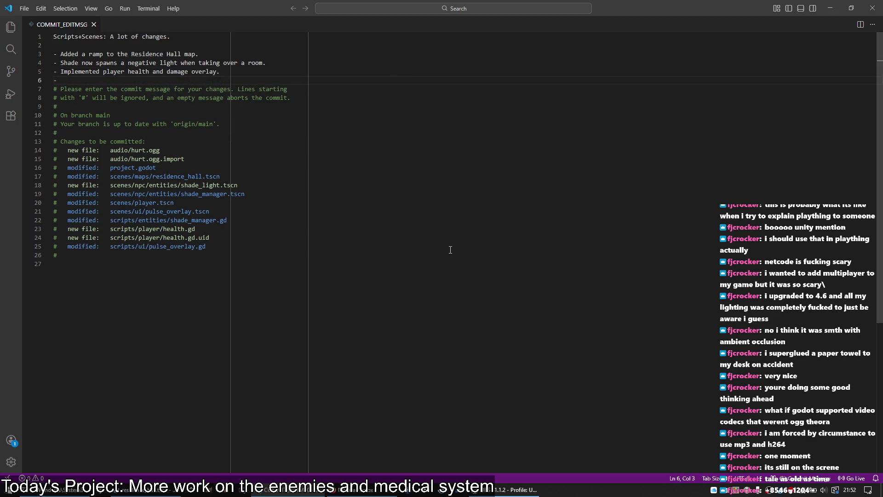
type("Added hurt sound.")
Close the commit message, enter the GPG signing passphrase, and git push the commit to main.
key("ctrl+w")
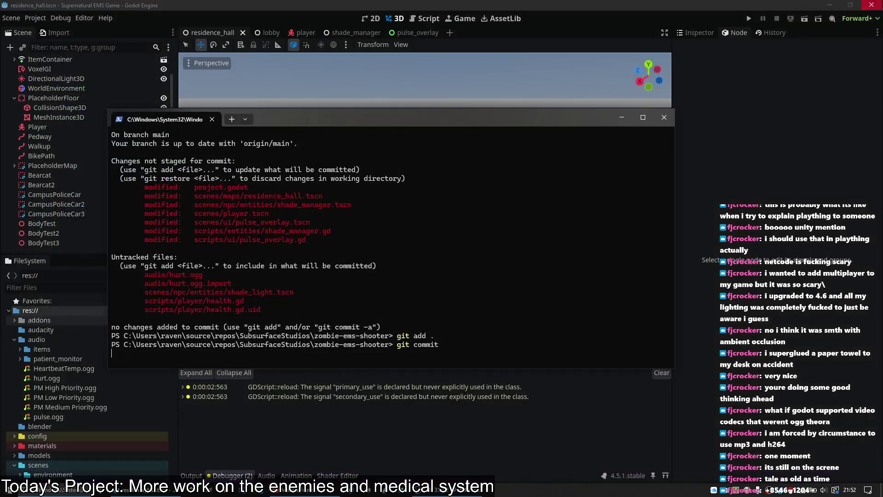
type("***********")
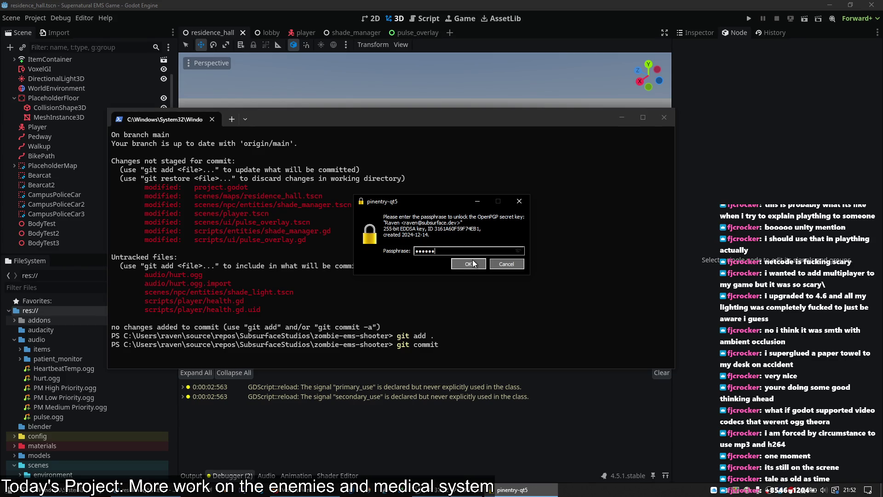
key("Return")
type("git push")
key("Return")
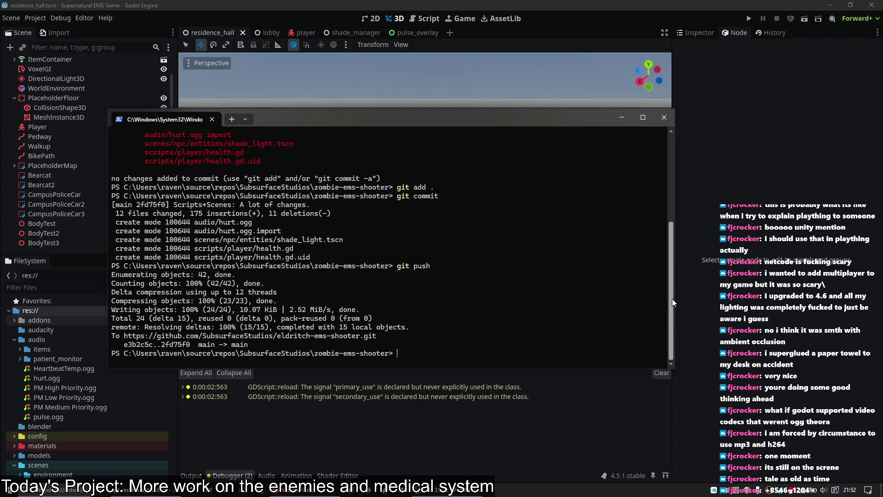
left_click(751, 238)
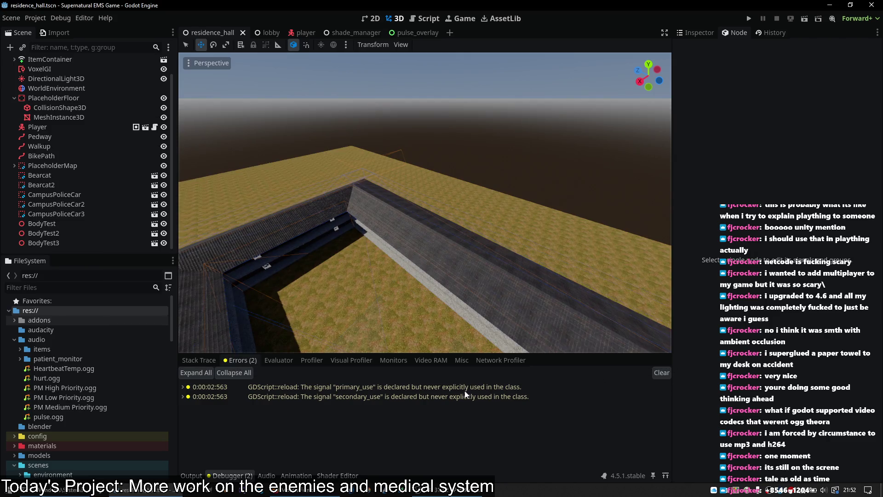
Fly the viewport camera down into the residence_hall courtyard, level with the building wall.
right_click(376, 129)
key("w")
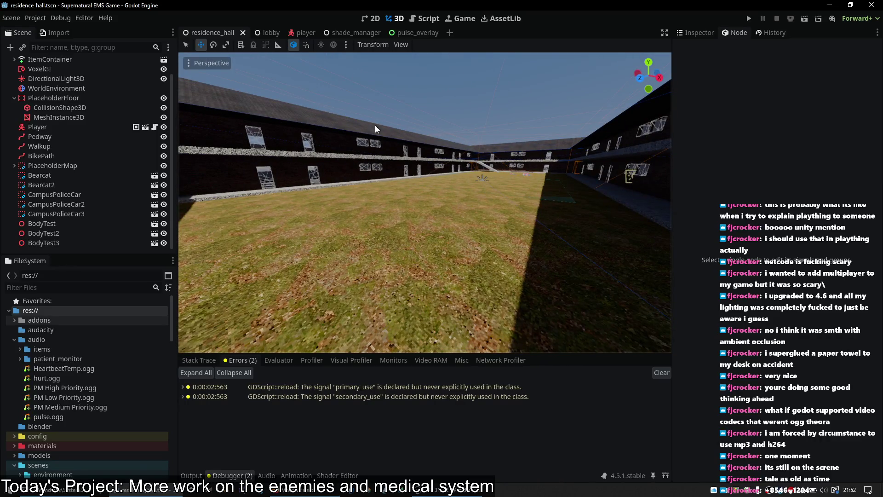
right_click(431, 139)
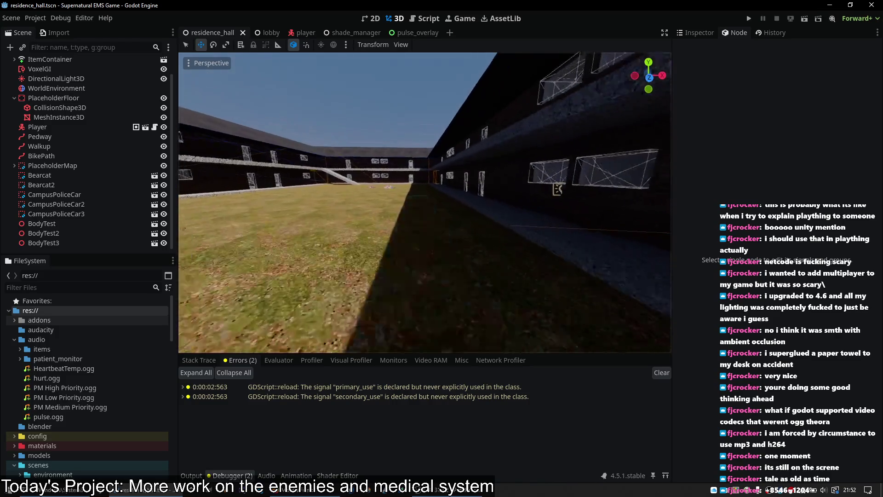
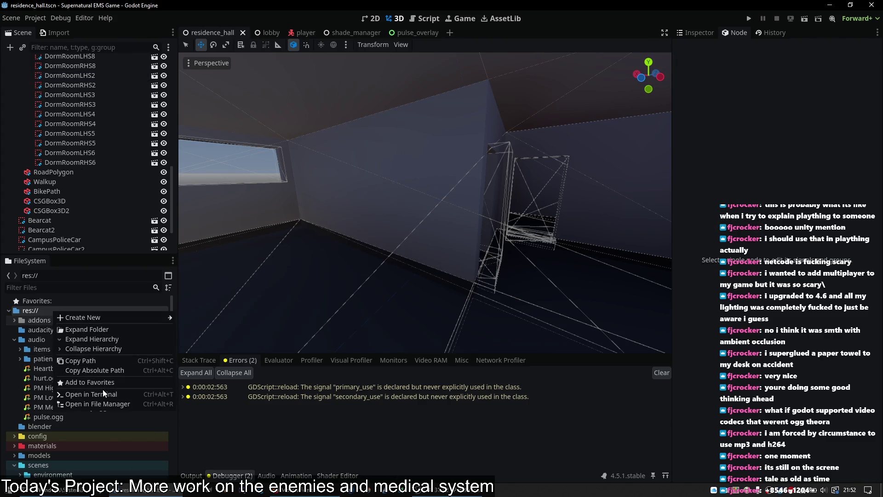
Stage all changes, commit with 'Scenes: Remove random spotlight from residence hall.', and push.
left_click(68, 491)
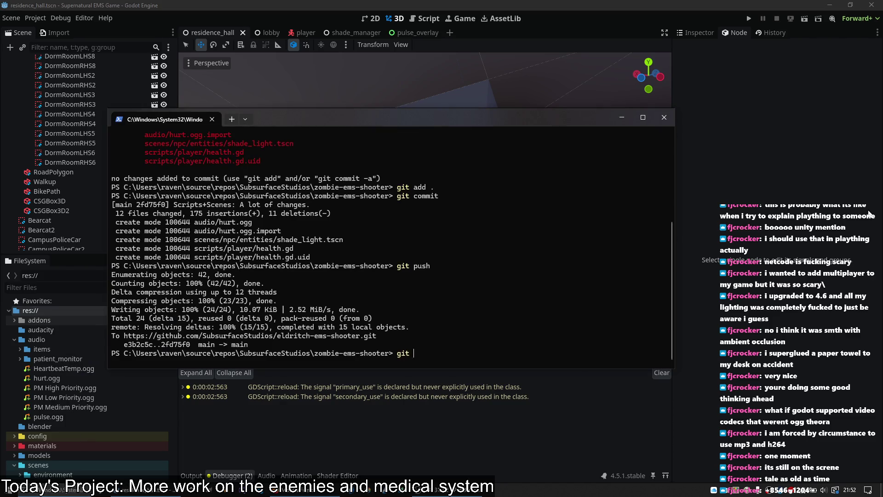
type("add .")
key("Return")
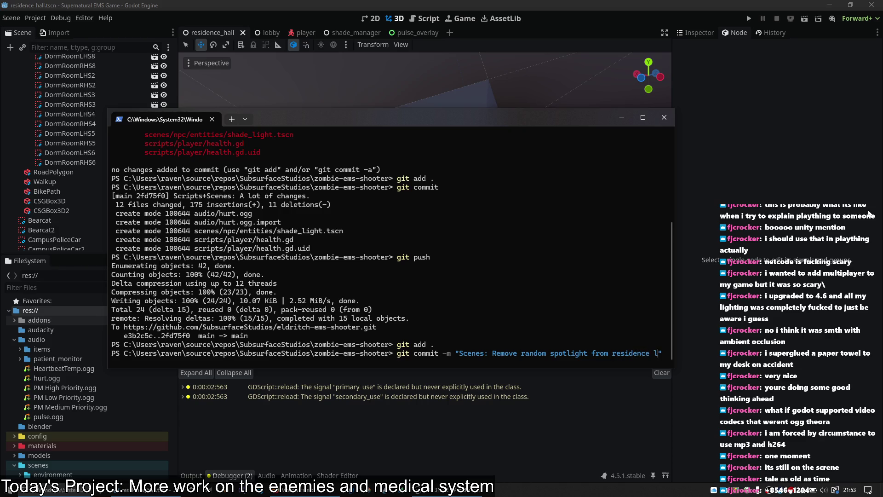
type("all.\"")
key("Return")
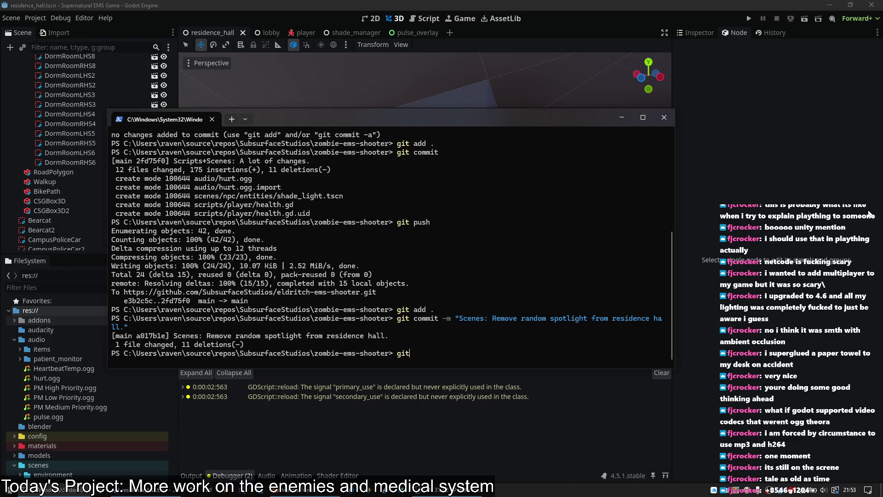
type("push")
key("Return")
left_click(789, 254)
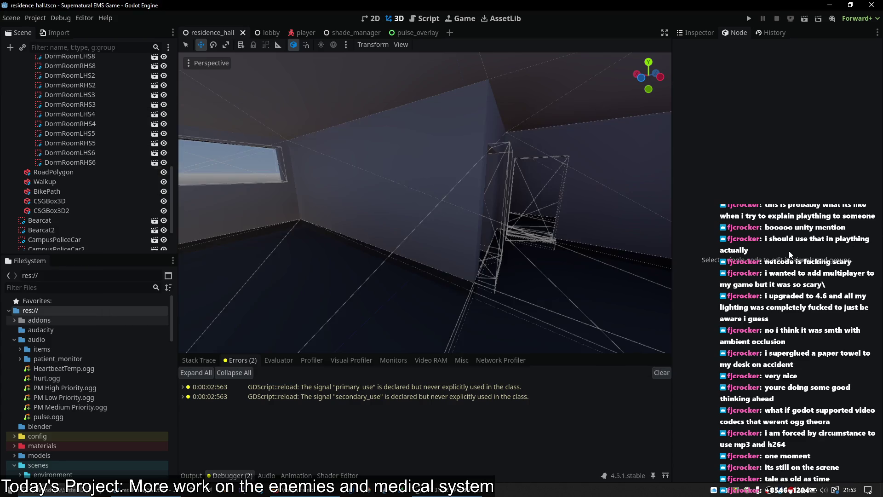
Fly the editor camera into a dark dorm room and back out over the roof toward the courtyard.
key("s")
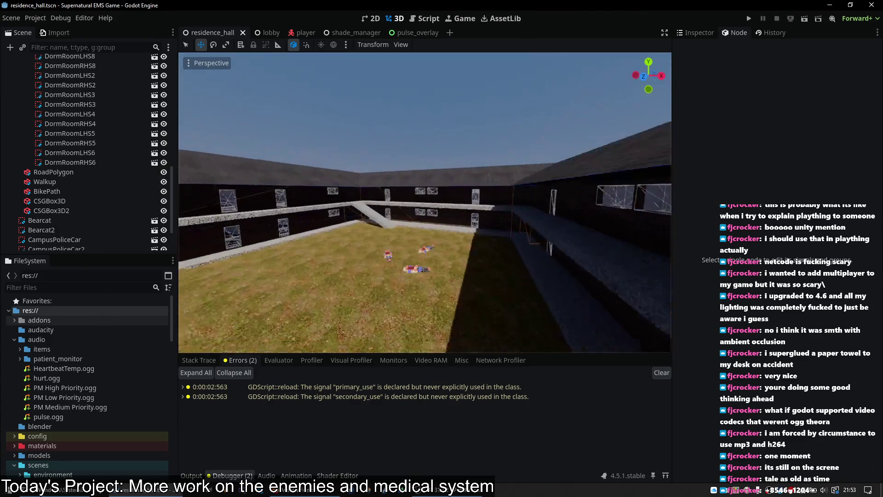
key("w")
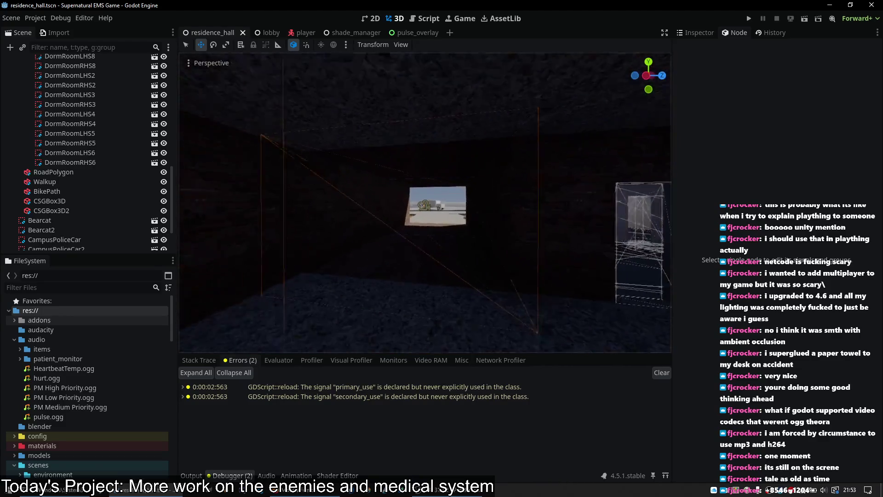
key("w")
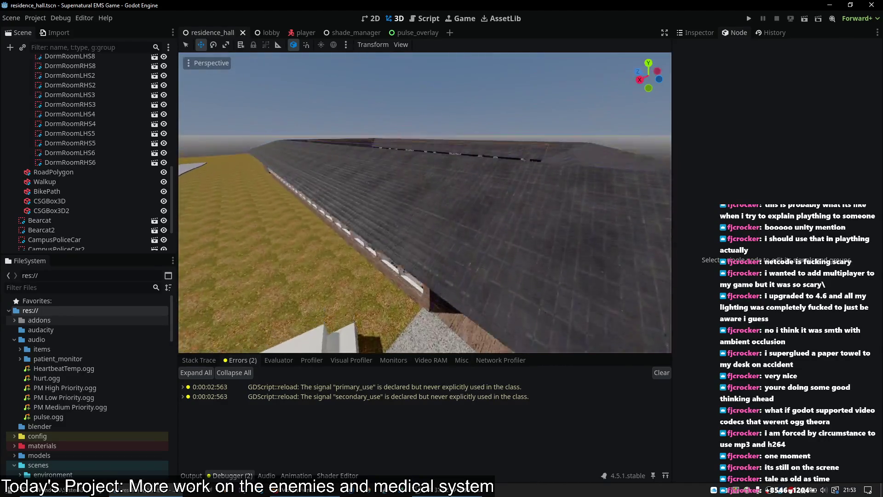
key("w")
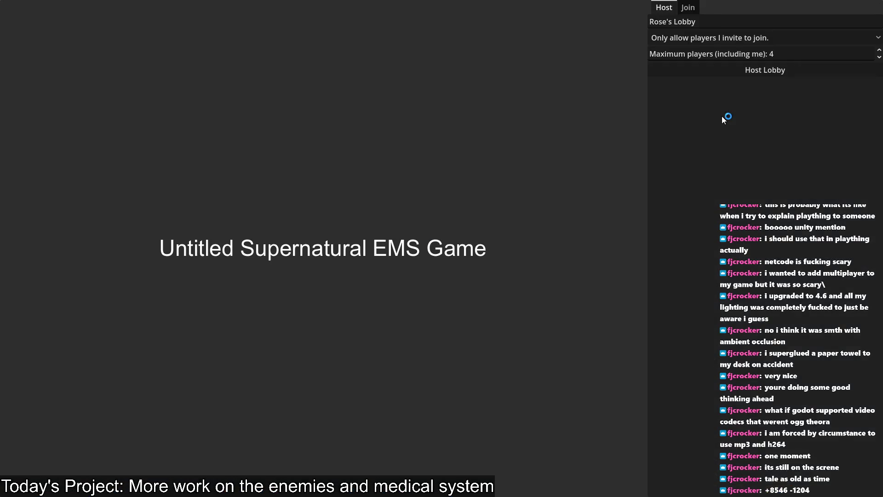
Host a lobby and ready up to load the outdoor map.
left_click(766, 70)
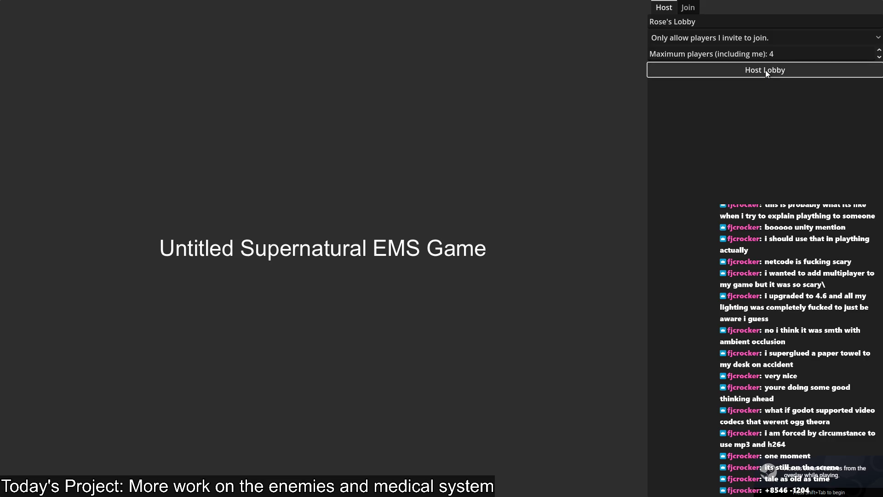
key("w")
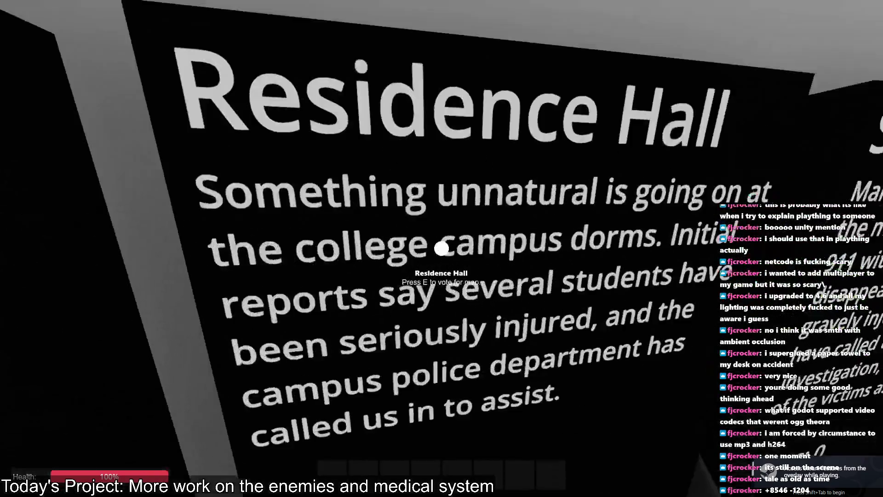
key("e")
Walk to the ambulance, pick up four flashbangs, then return to the Godot editor.
key("w")
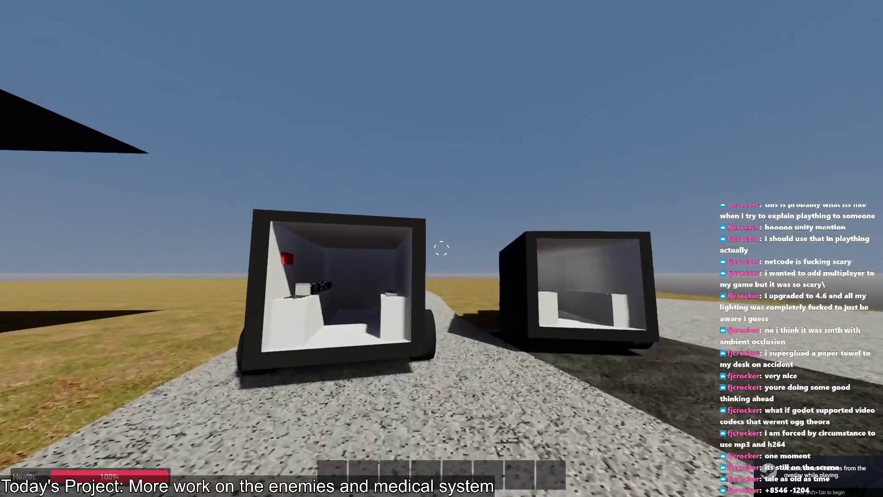
key("w")
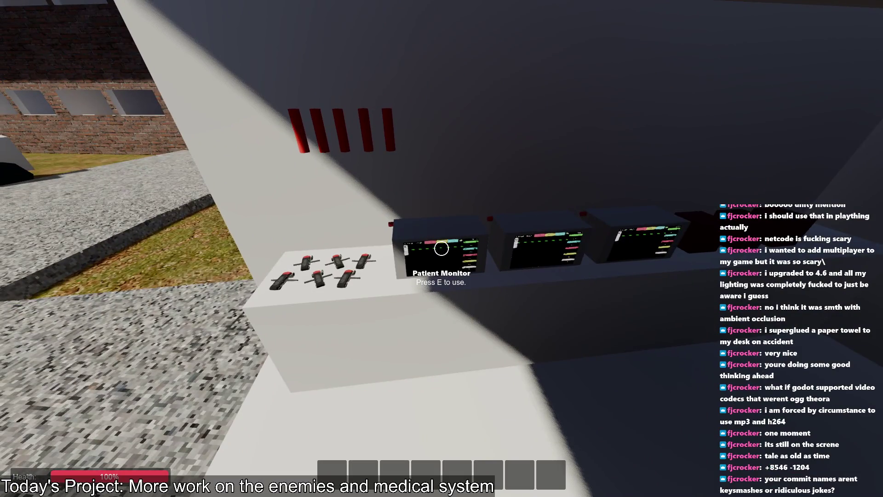
key("s")
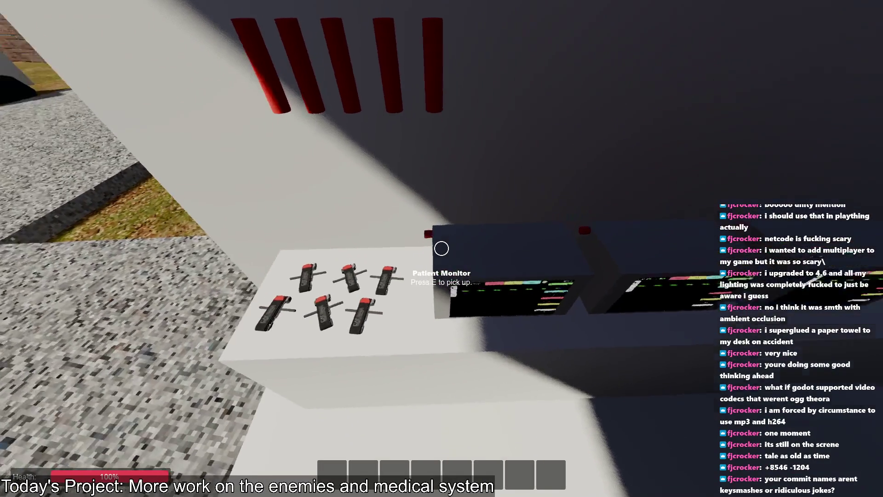
key("w")
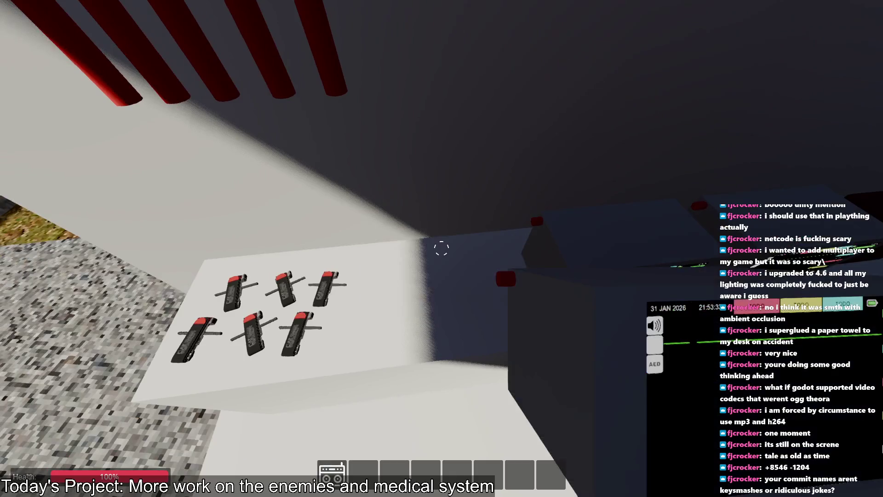
key("s")
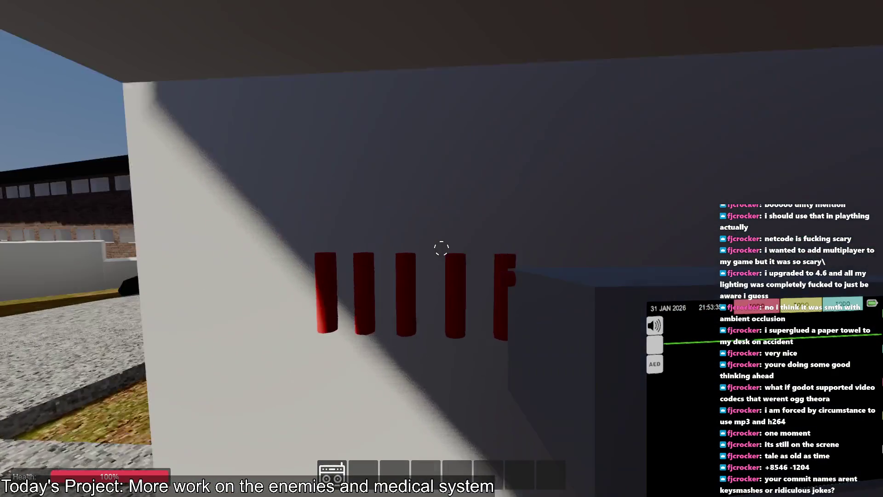
key("s")
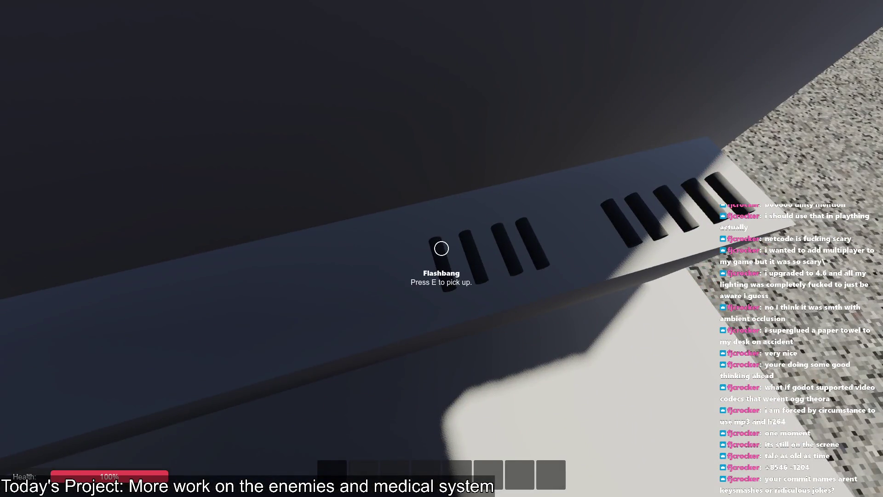
key("e")
key("e")
key("e")
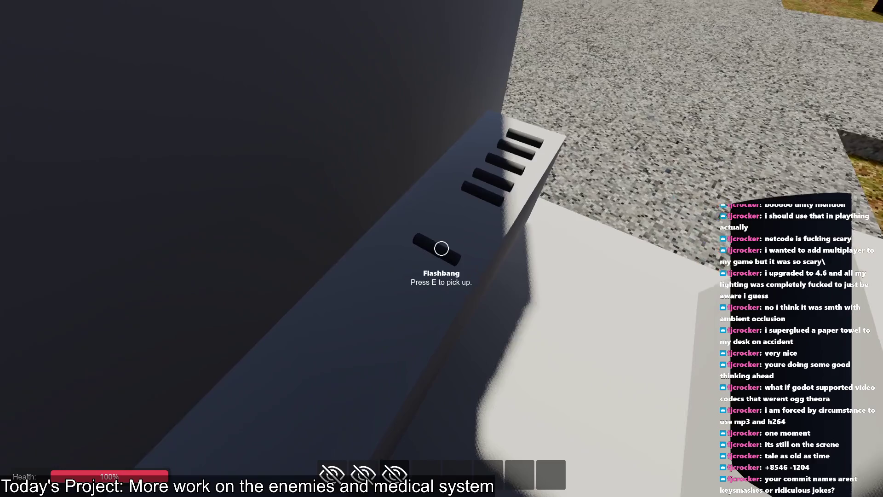
key("e")
key("w")
key("alt+Tab")
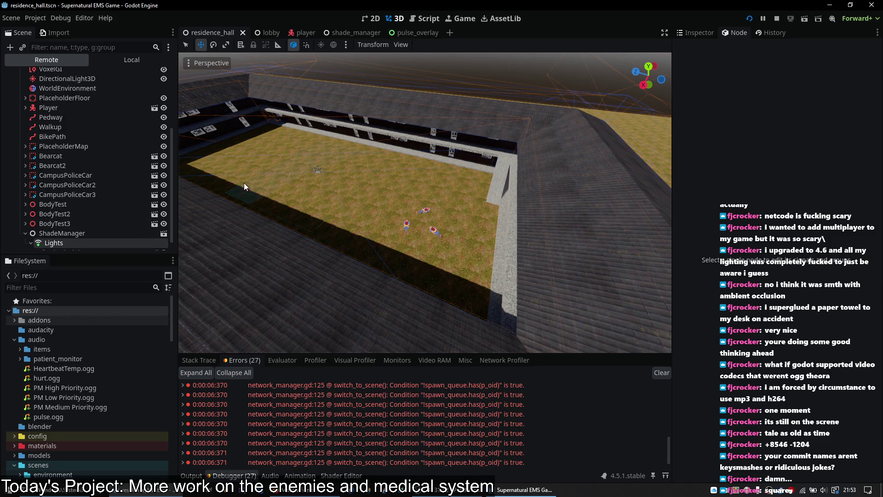
Switch between the editor and the game, leaving the game in front in the sunlit courtyard.
key("alt+Tab")
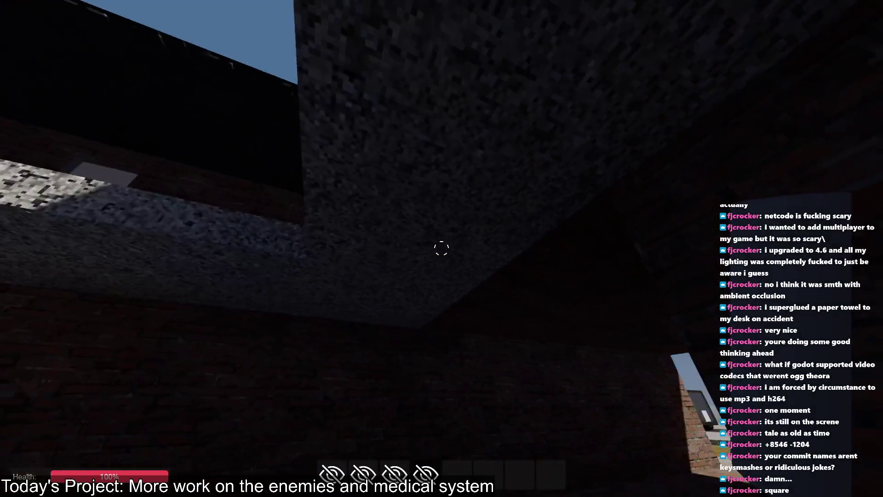
key("alt+Tab")
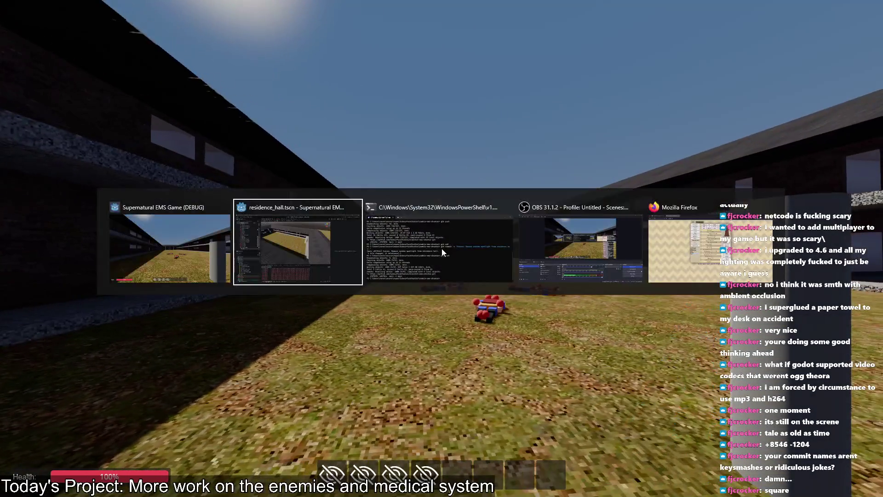
key("alt+Tab")
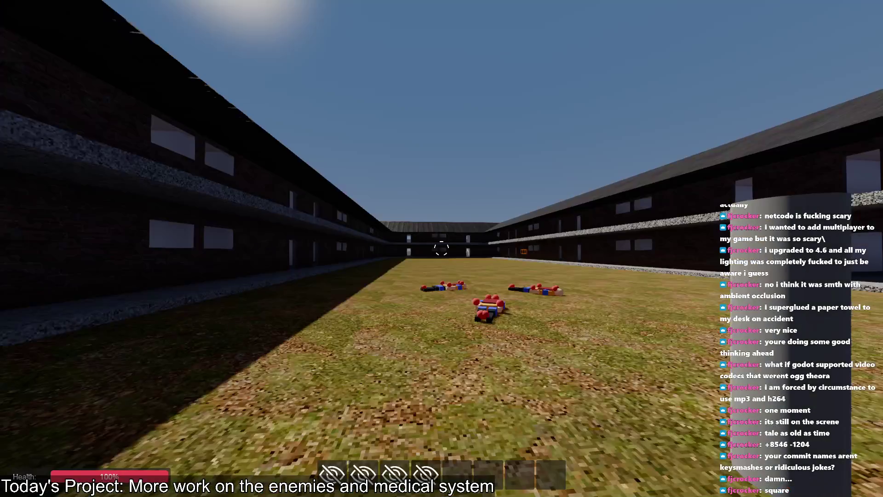
key("alt+Tab")
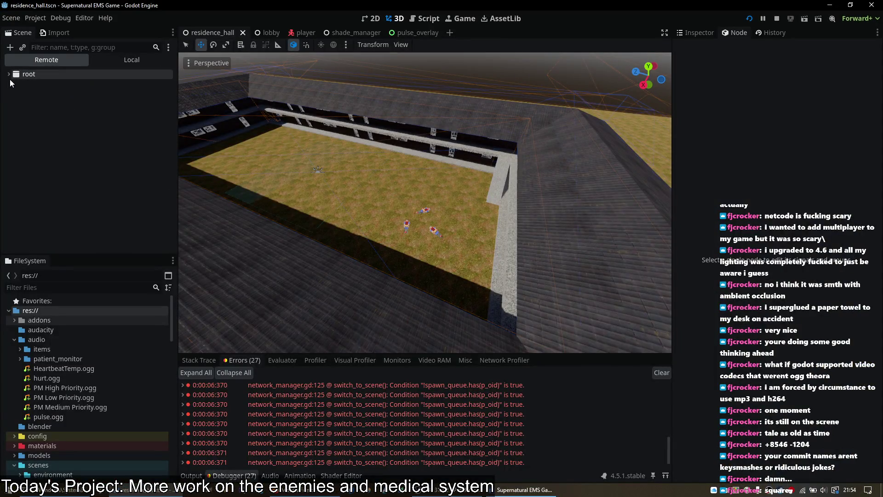
key("alt+Tab")
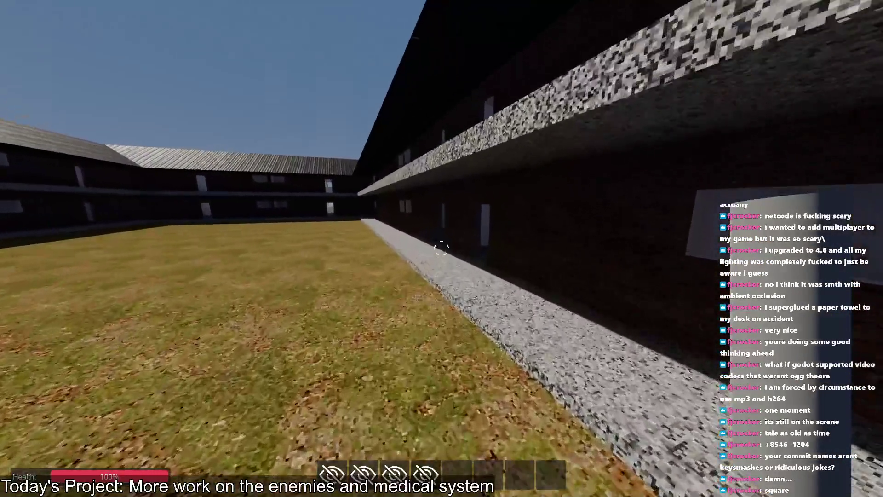
key("w")
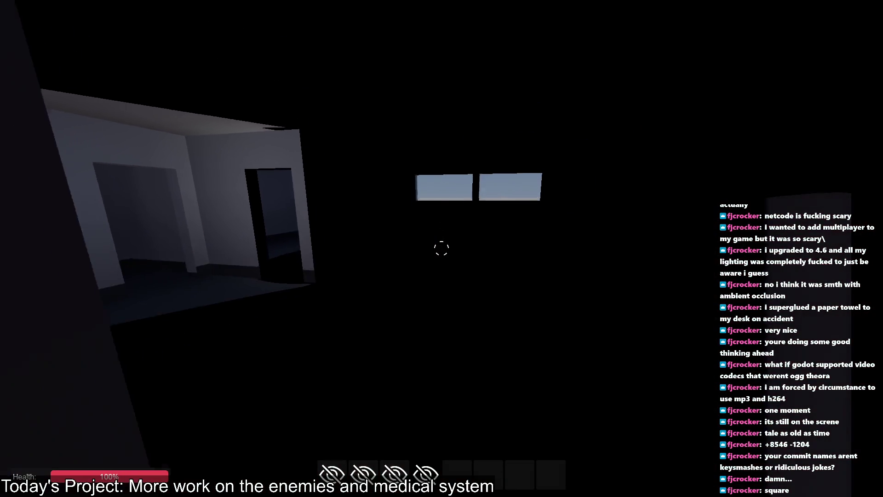
key("s")
key("s")
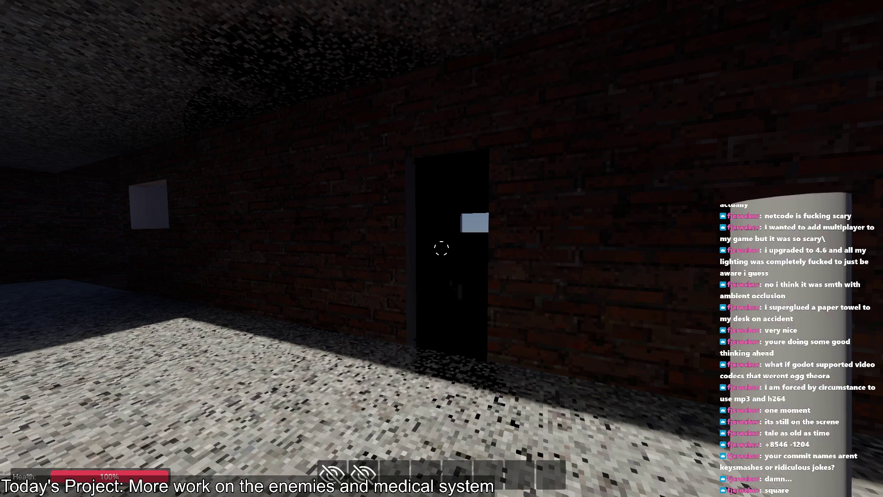
key("s")
key("s")
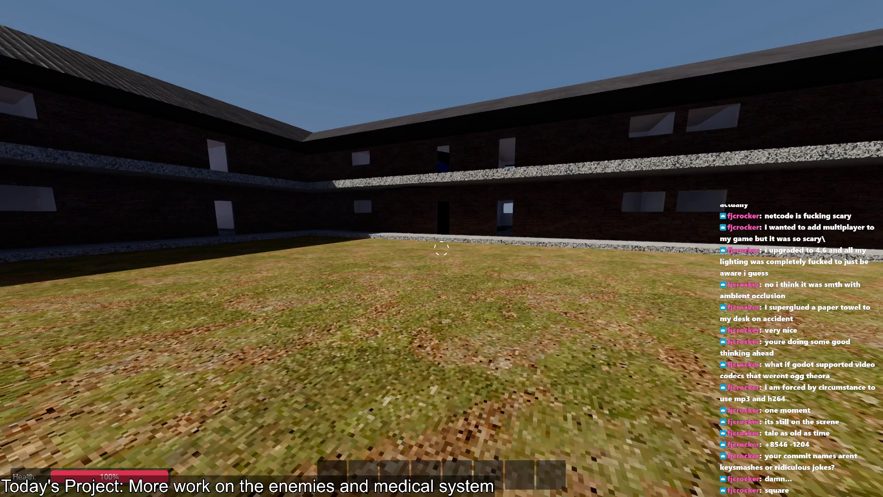
key("w")
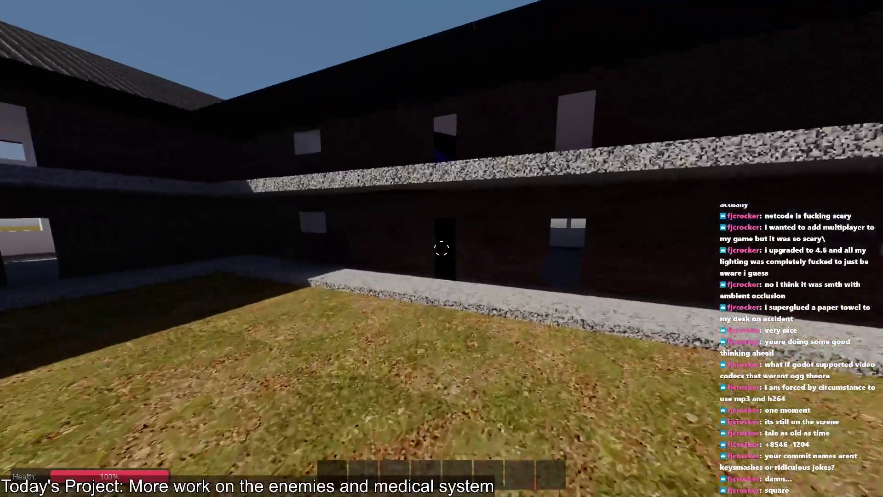
key("w")
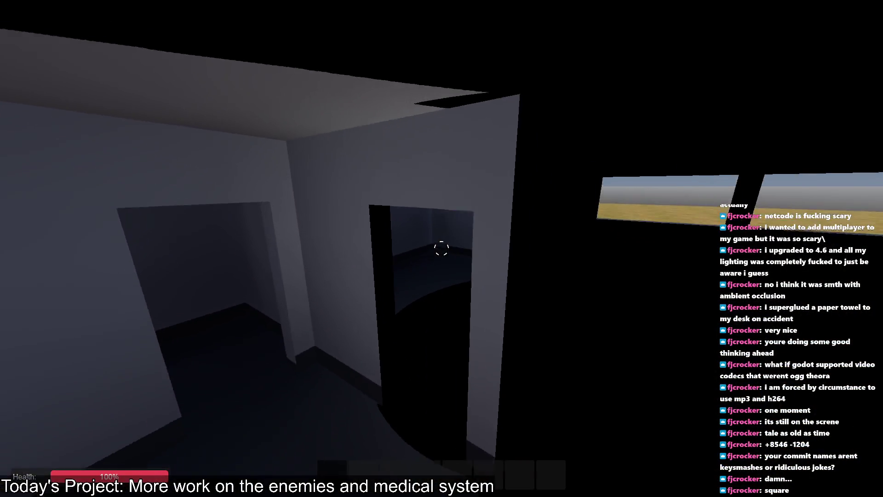
key("w")
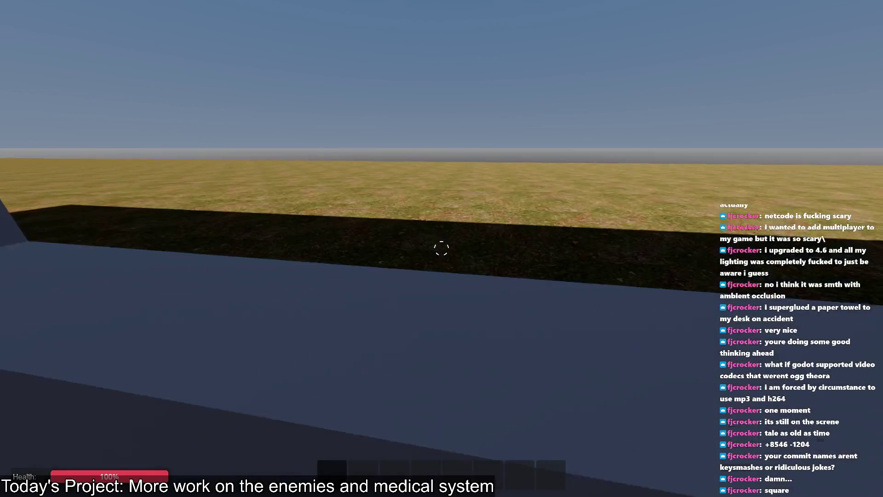
key("w")
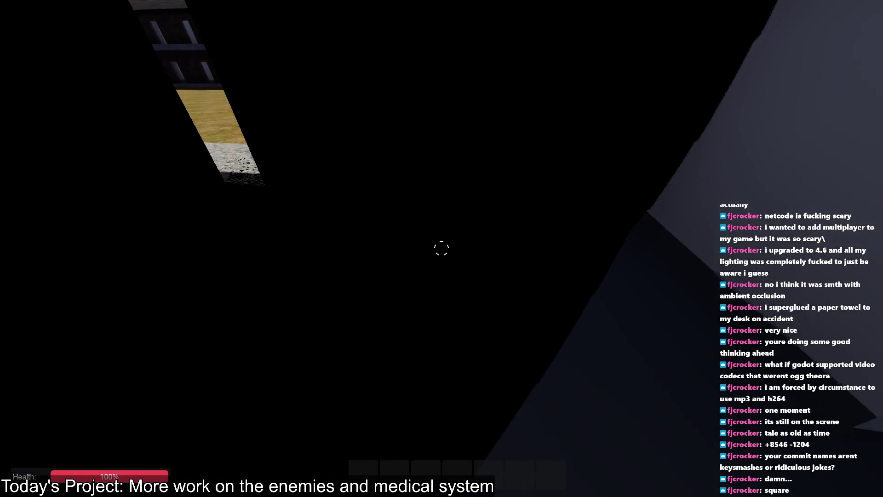
key("w")
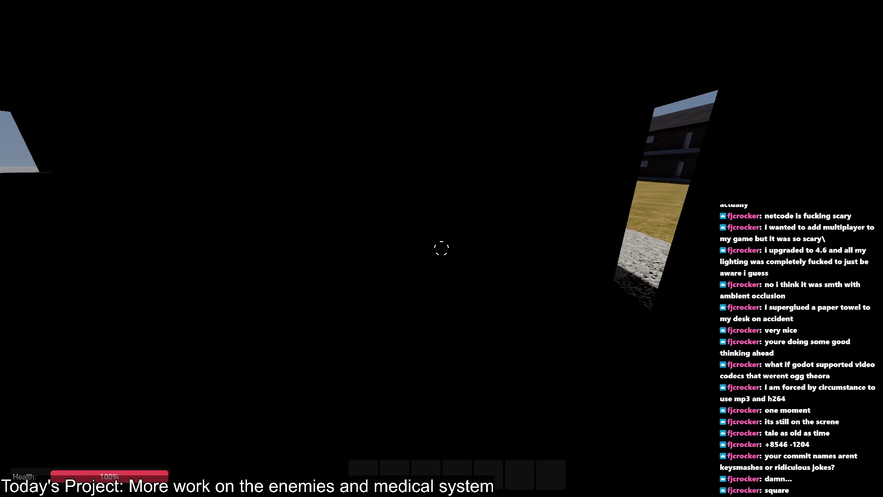
key("w")
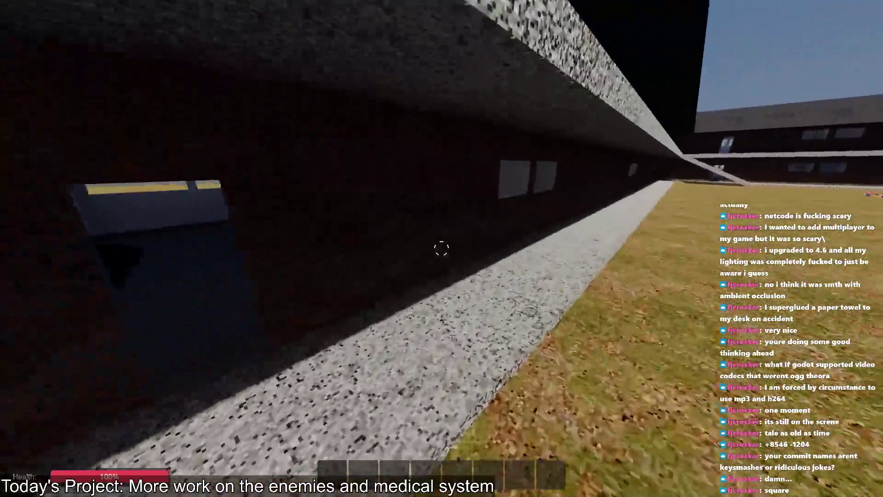
key("w")
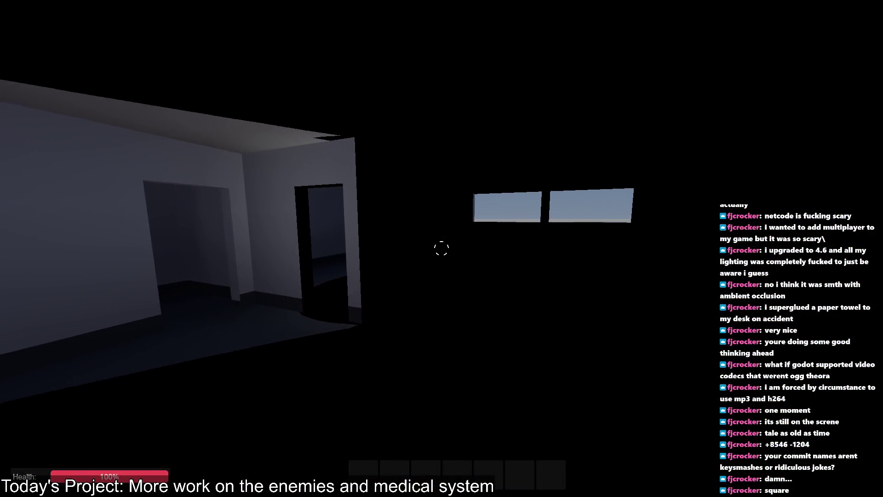
key("w")
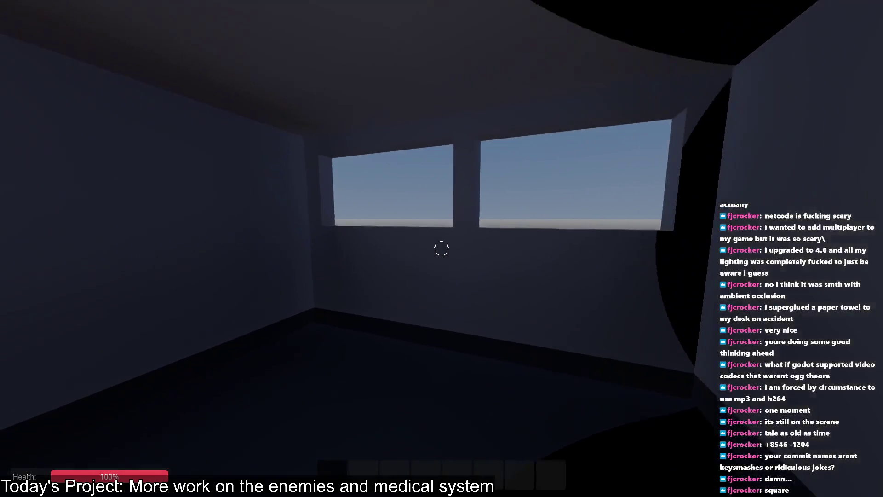
key("w")
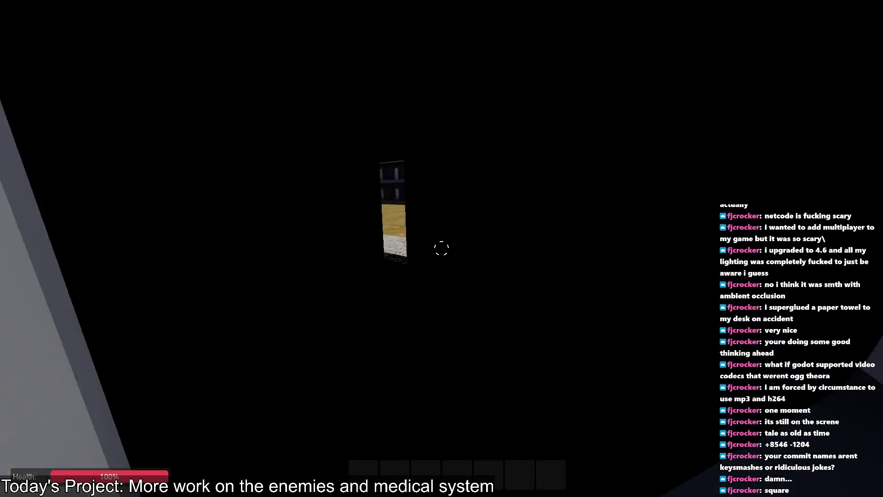
key("w")
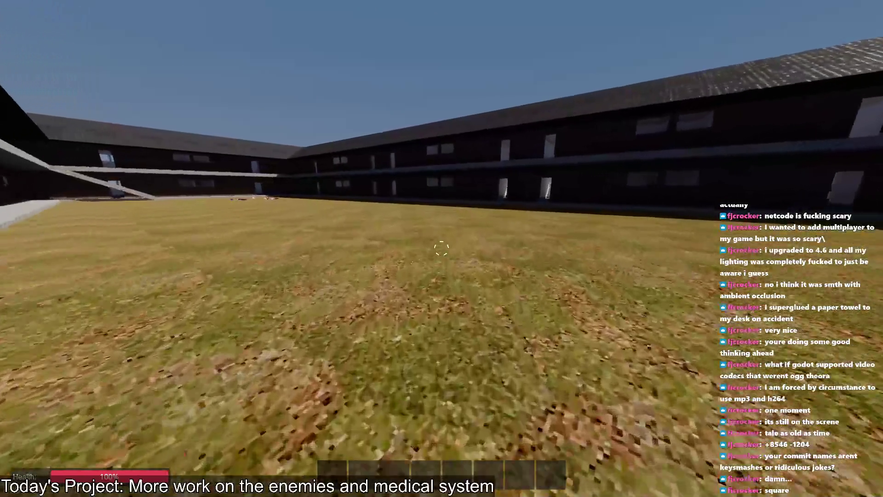
key("w")
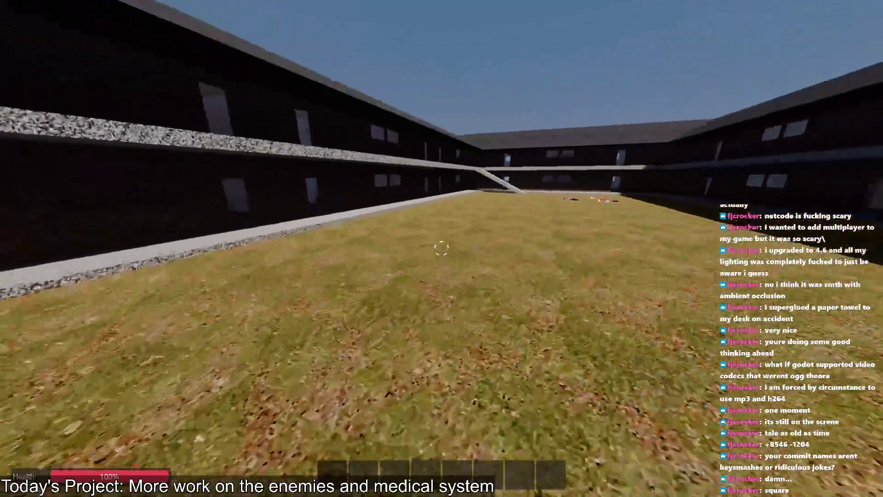
key("alt+Tab")
key("alt+Tab")
key("alt+Tab")
key("alt+Tab")
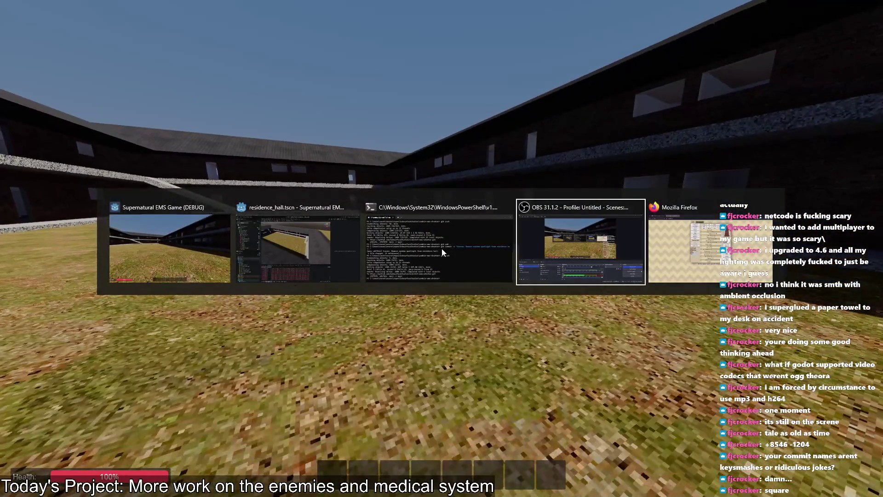
Reread the Shade notes in Google Docs, close PowerShell, and go back to the Godot editor.
key("alt+shift+Tab")
key("alt+shift+Tab")
key("alt+Tab")
key("ctrl+Tab")
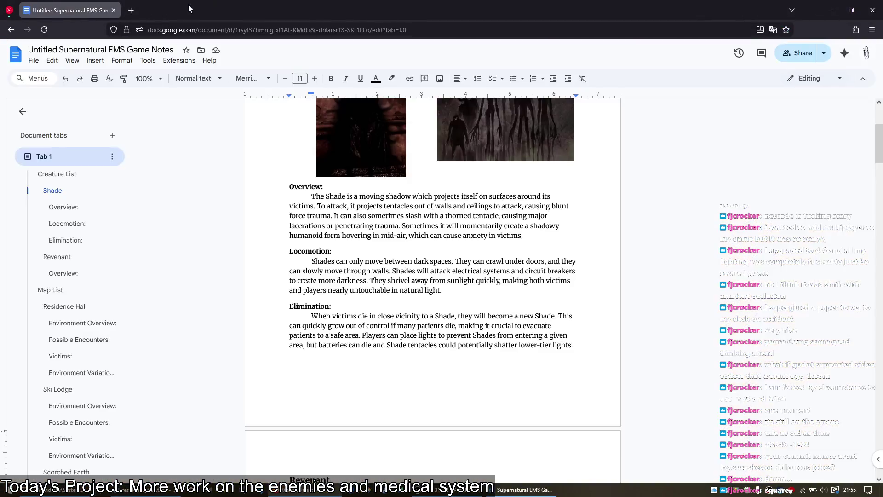
key("alt+Tab")
key("alt+Tab")
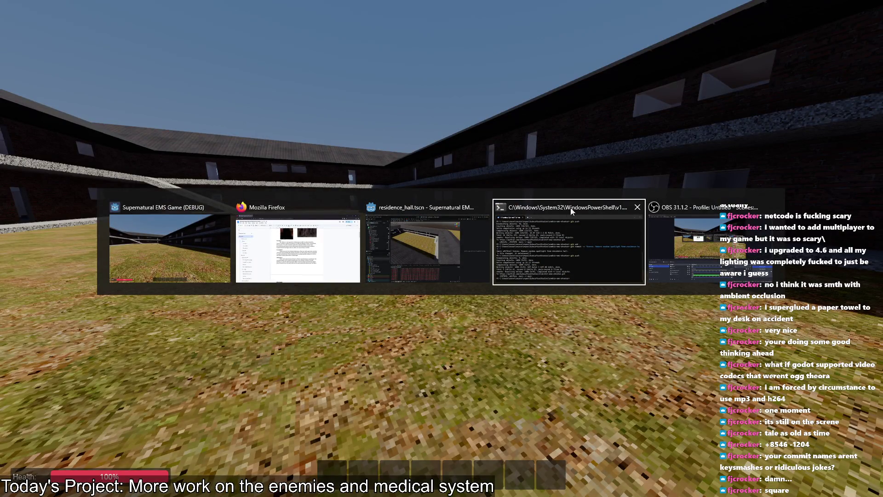
left_click(637, 206)
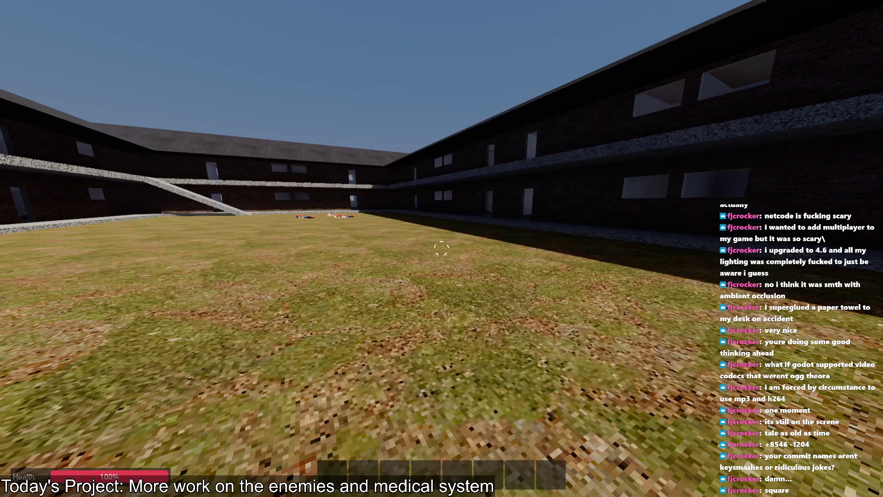
key("alt+Tab")
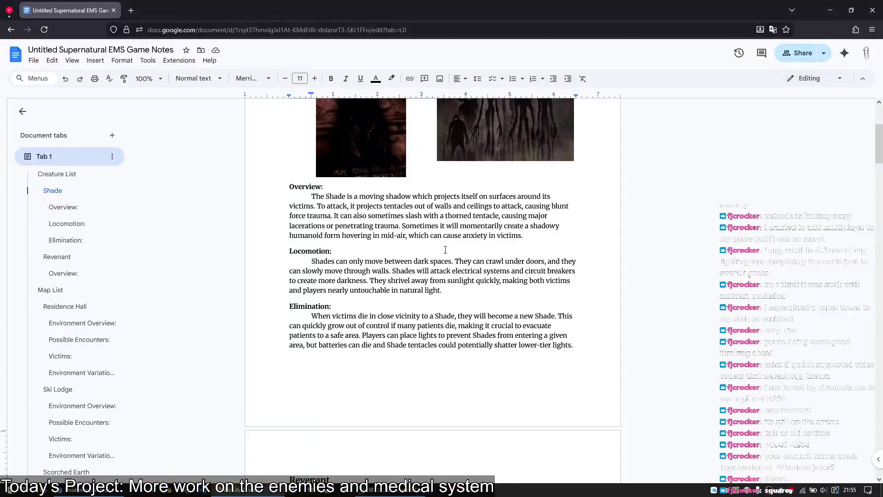
key("alt+Tab")
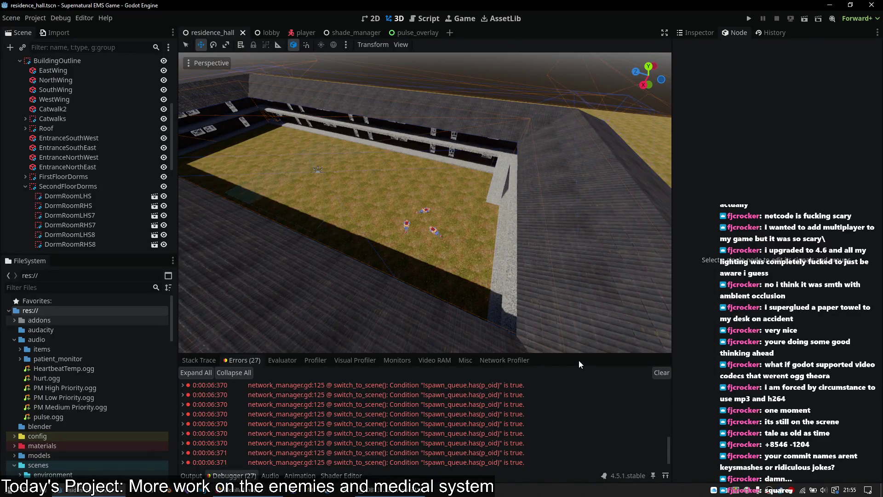
Fly the 3D view through the courtyard, over the roofline and past the parked vans.
right_click(544, 277)
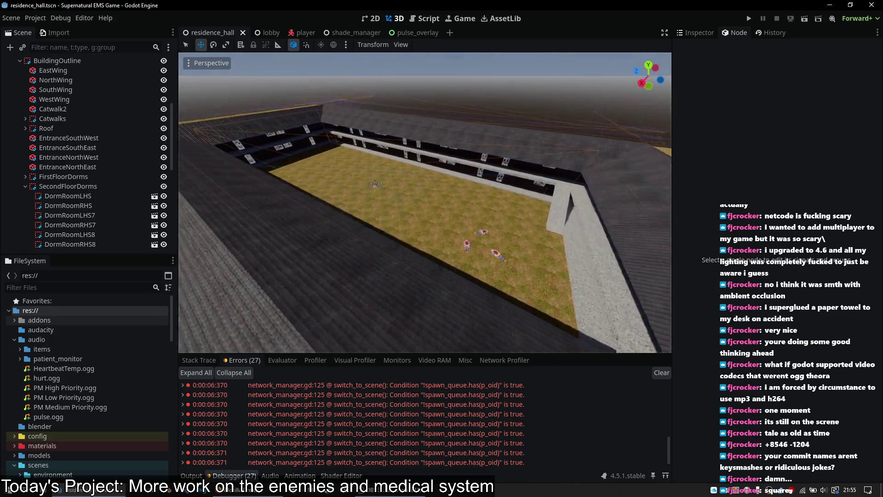
key("w")
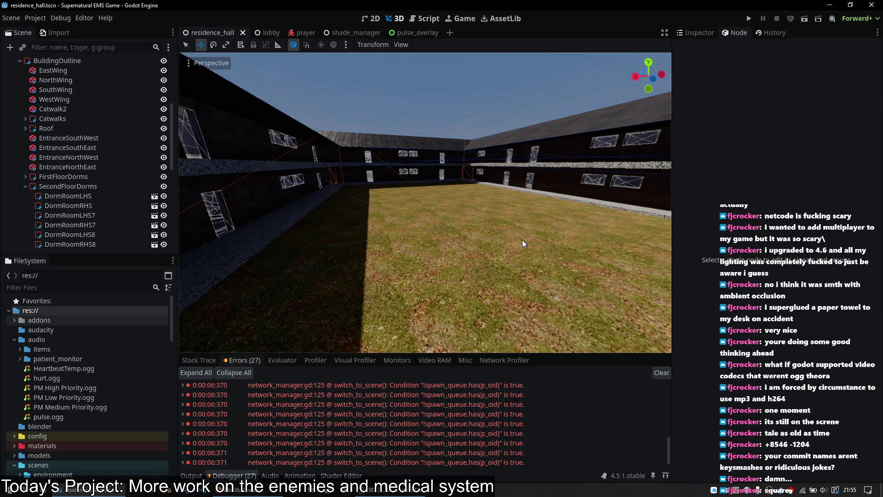
right_click(522, 239)
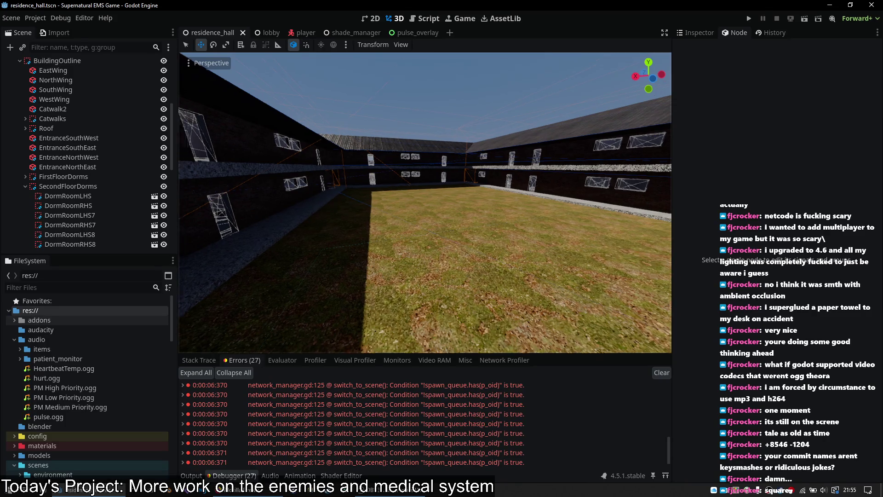
key("w")
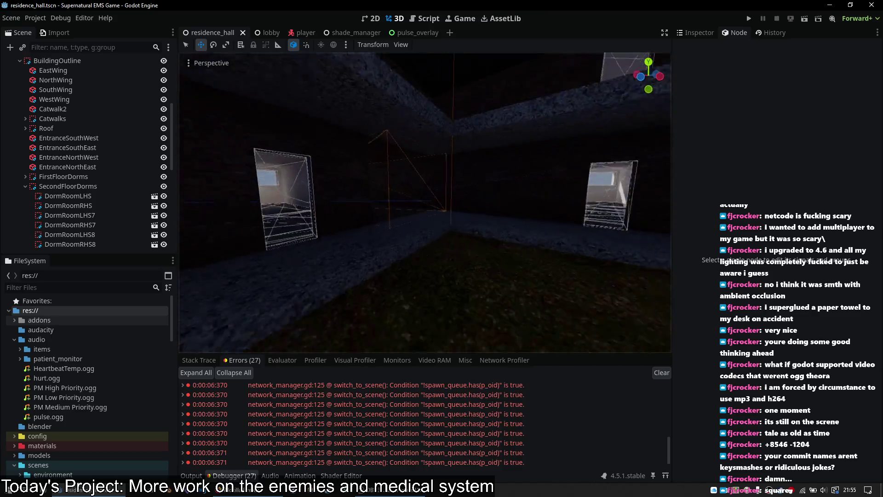
key("e")
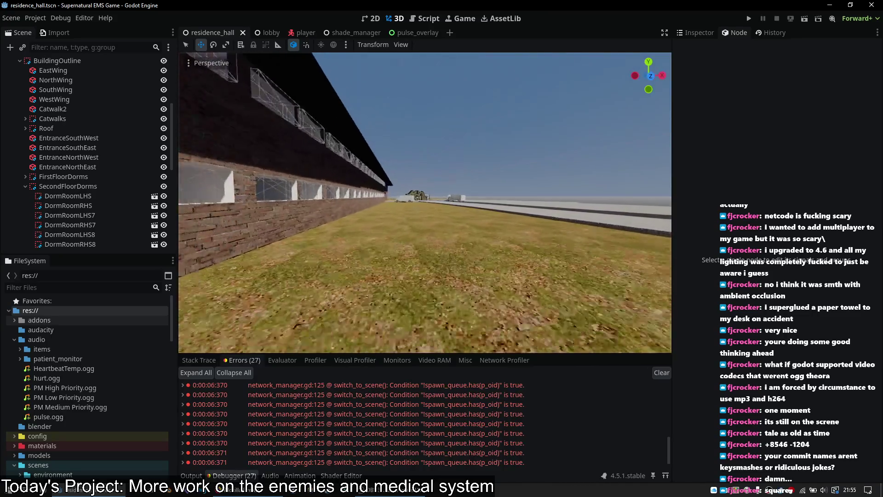
key("w")
key("e")
key("w")
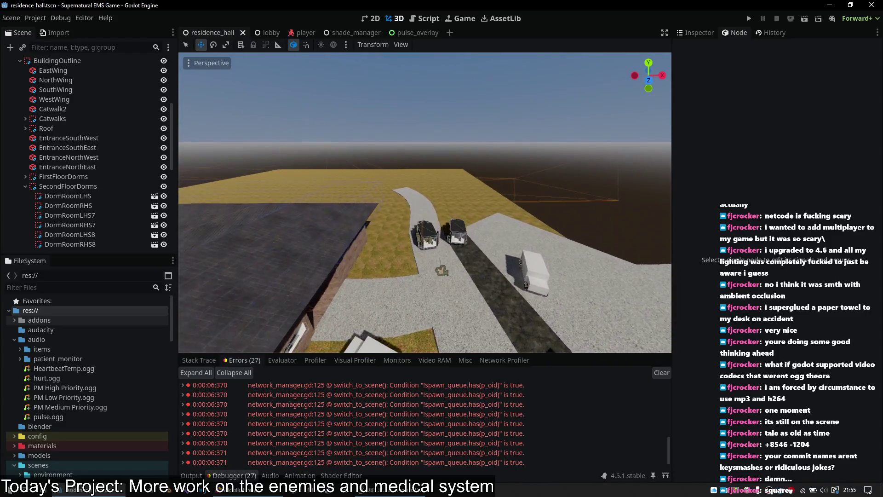
key("q")
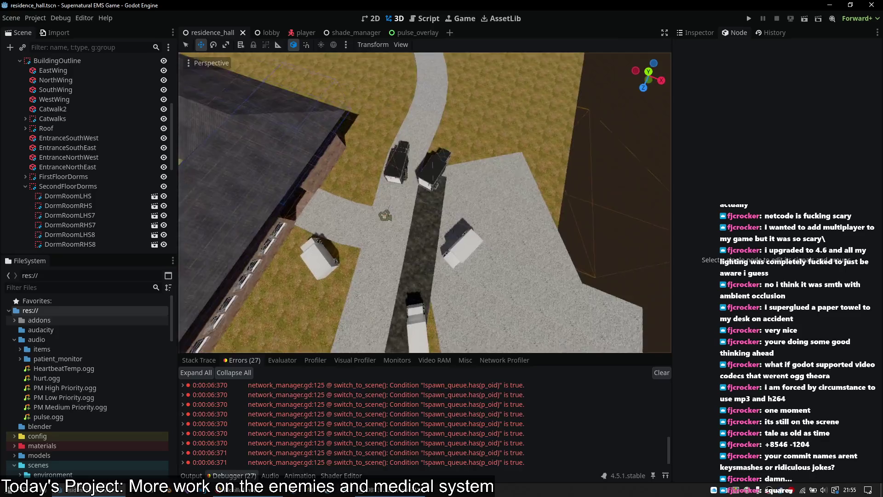
key("w")
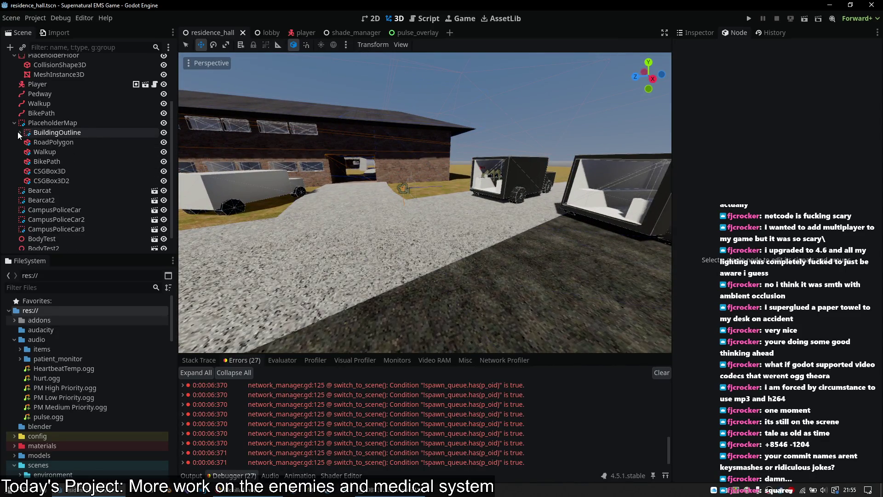
Collapse the BuildingOutline, PlaceholderMap and PlaceholderFloor nodes in the Scene dock.
left_click(18, 132)
left_click(15, 122)
left_click(13, 118)
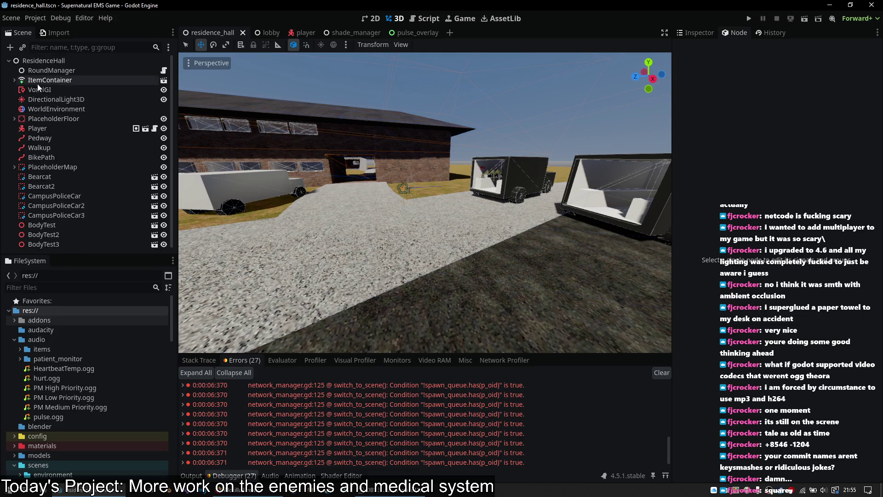
Open the shade_light scene from the FileSystem while on the shade_manager tab.
key("w")
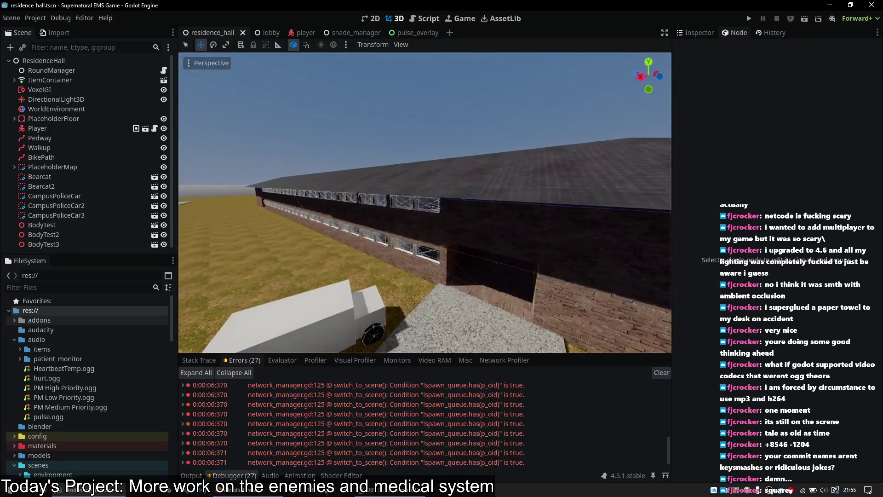
key("w")
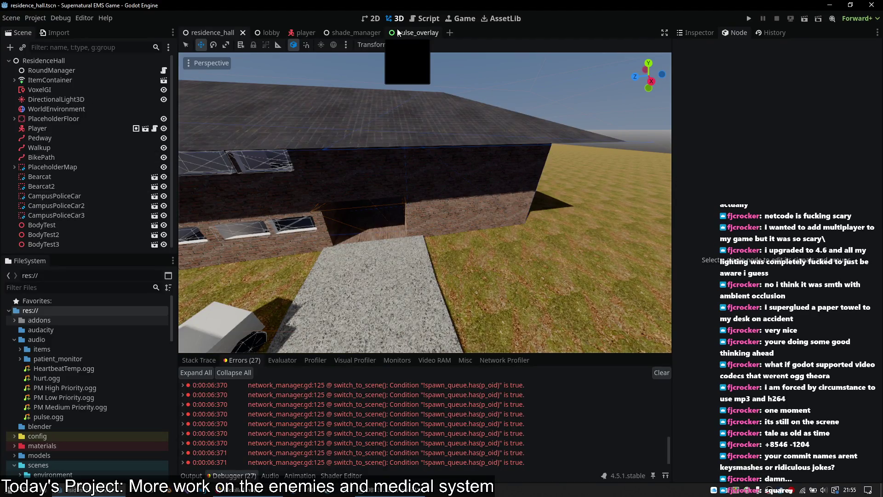
left_click(347, 33)
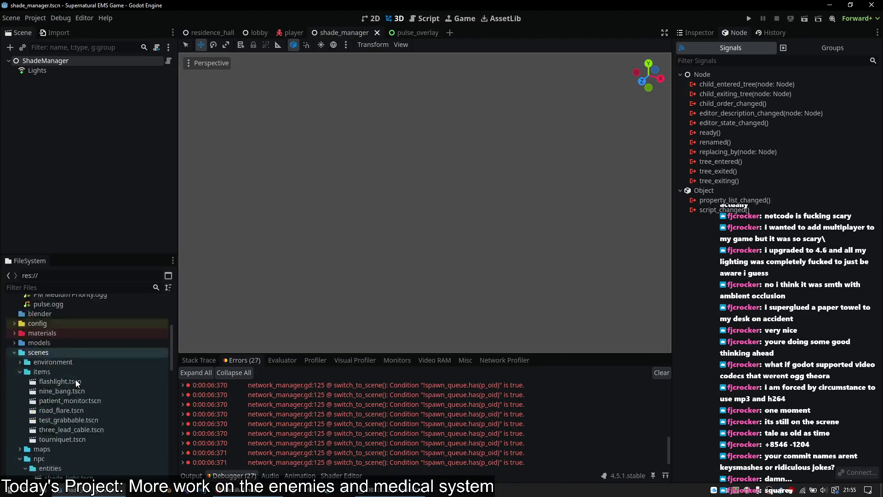
scroll(62, 388, "down", 1)
double_click(72, 368)
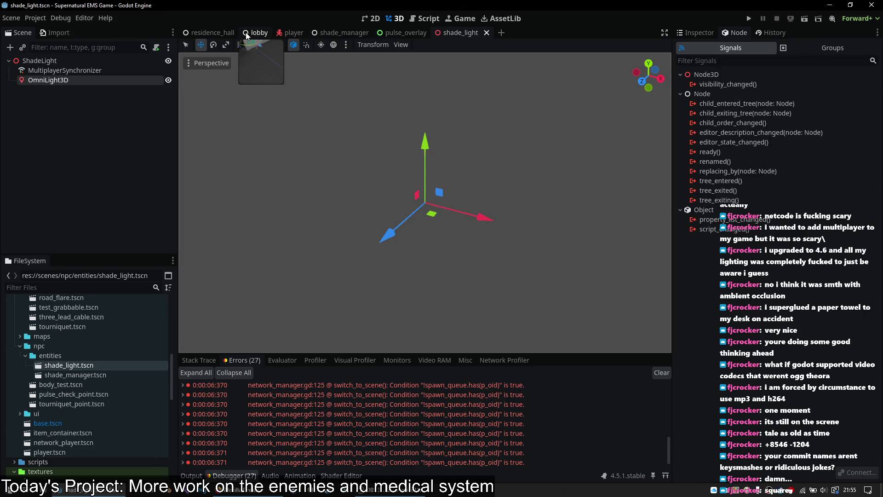
Drag a ShadeLight instance into a dorm room of the residence_hall scene.
left_click(211, 32)
key("w")
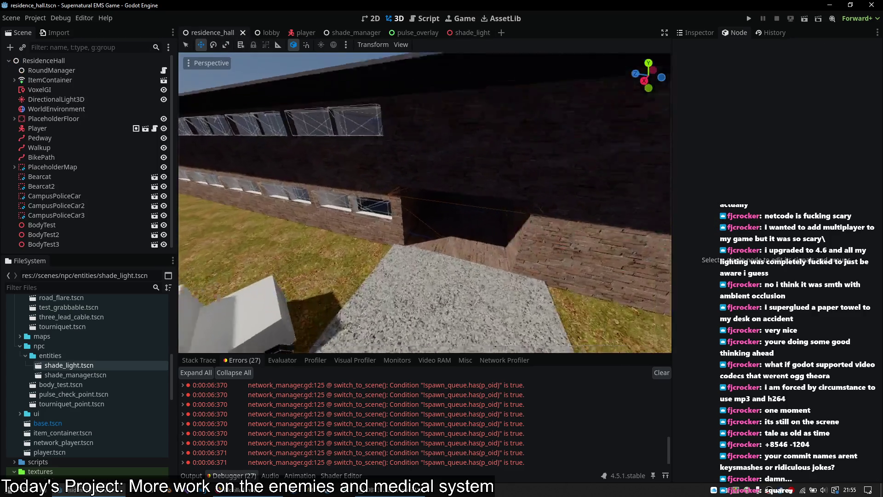
key("s")
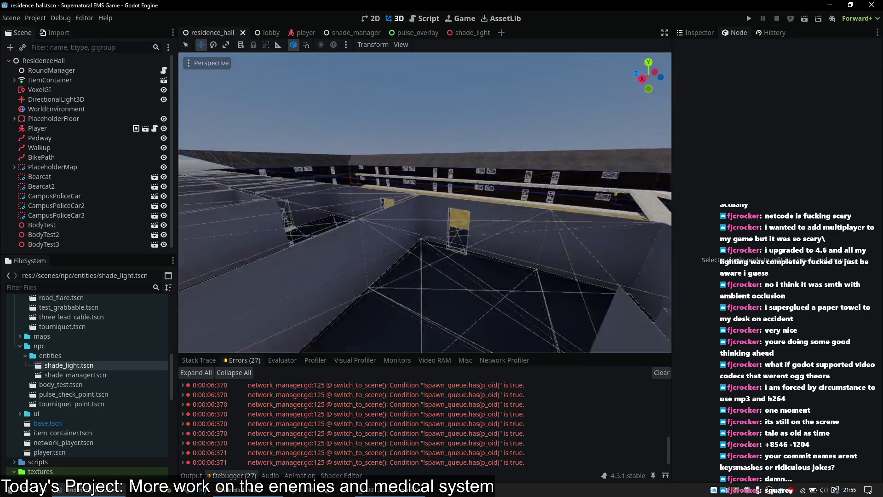
key("w")
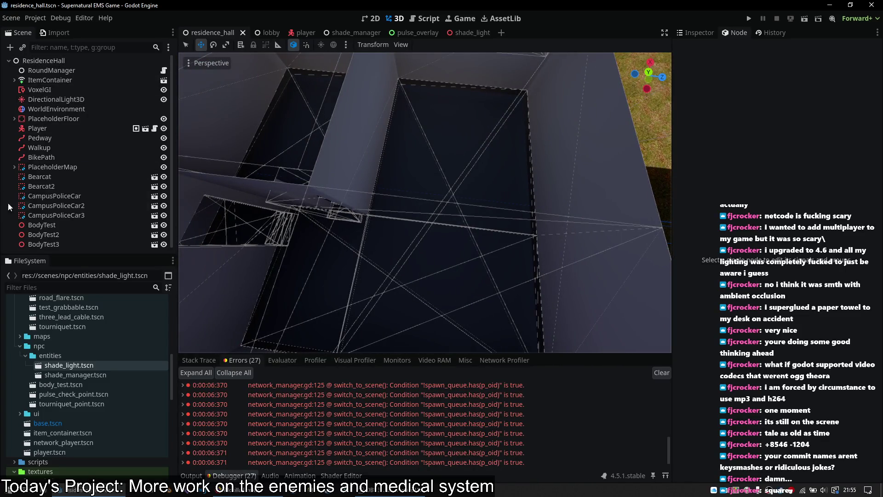
scroll(41, 90, "down", 1)
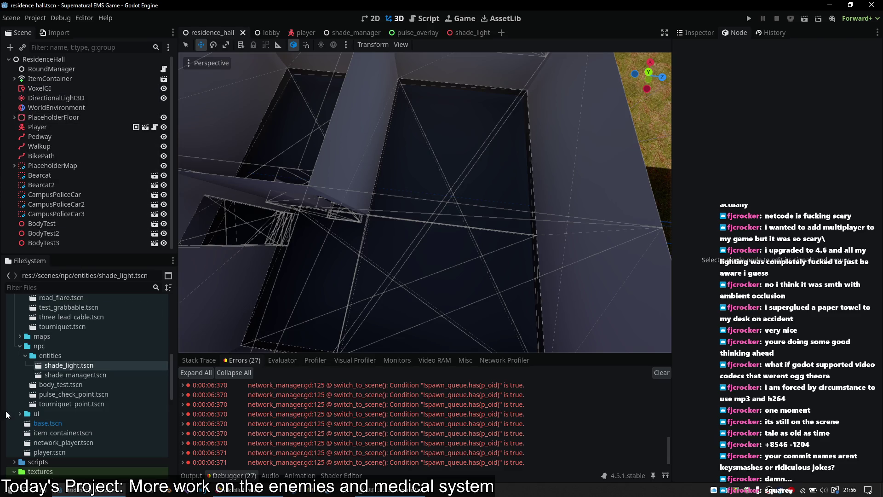
mouse_move(62, 370)
left_mouse_down()
mouse_move(370, 204)
mouse_move(416, 206)
left_mouse_up()
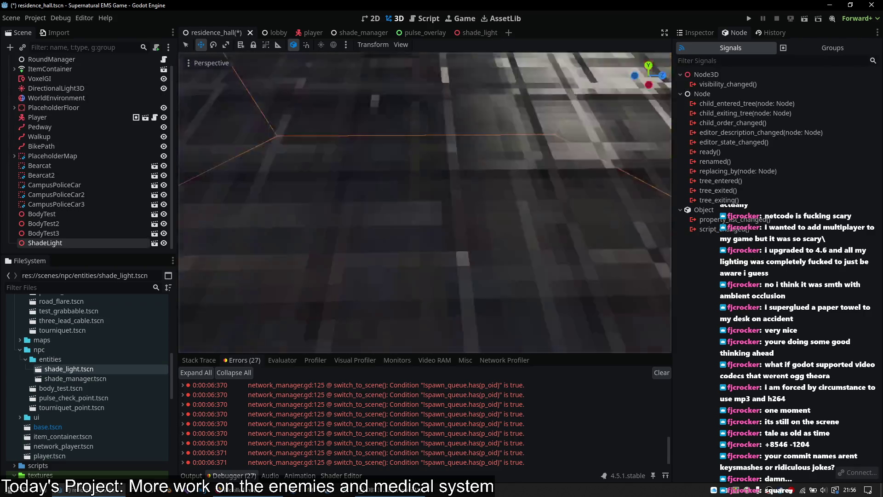
mouse_move(380, 159)
left_mouse_down()
mouse_move(409, 181)
mouse_move(398, 155)
mouse_move(416, 260)
left_mouse_up()
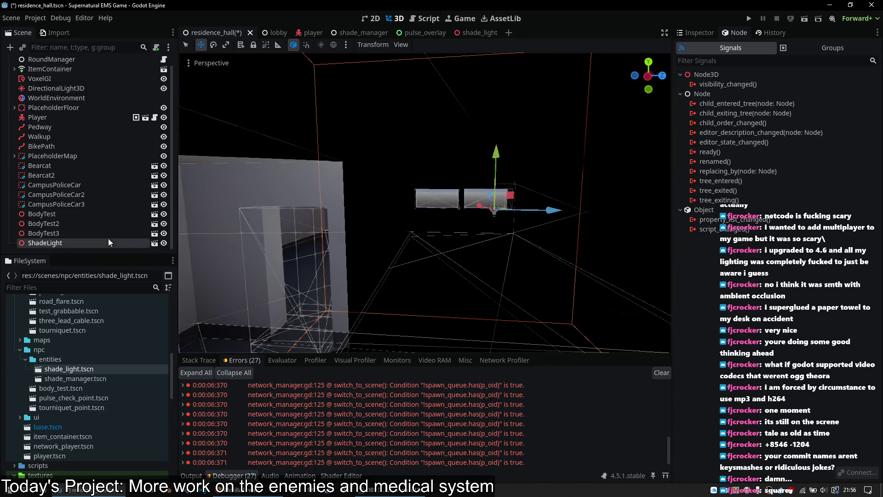
Open the ShadeLight instance's scene and delete its ShadeLight3D child node.
right_click(154, 244)
key("Escape")
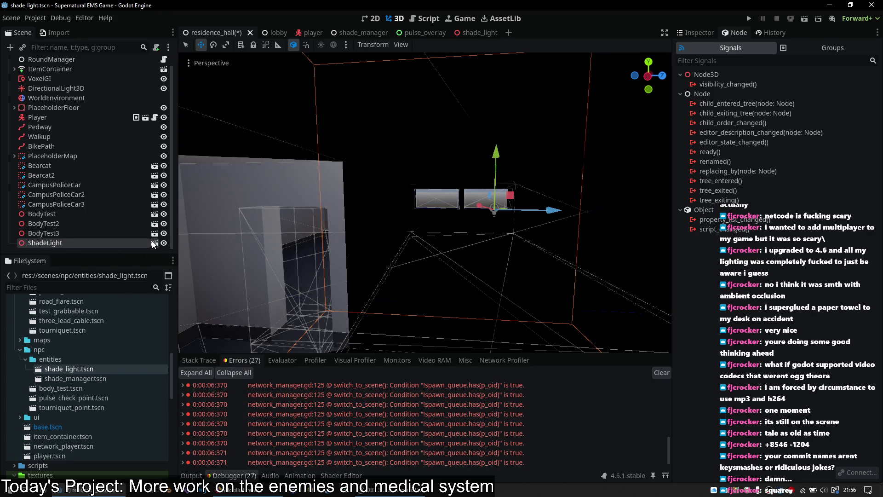
left_click(155, 243)
left_click(62, 79)
key("Delete")
key("Return")
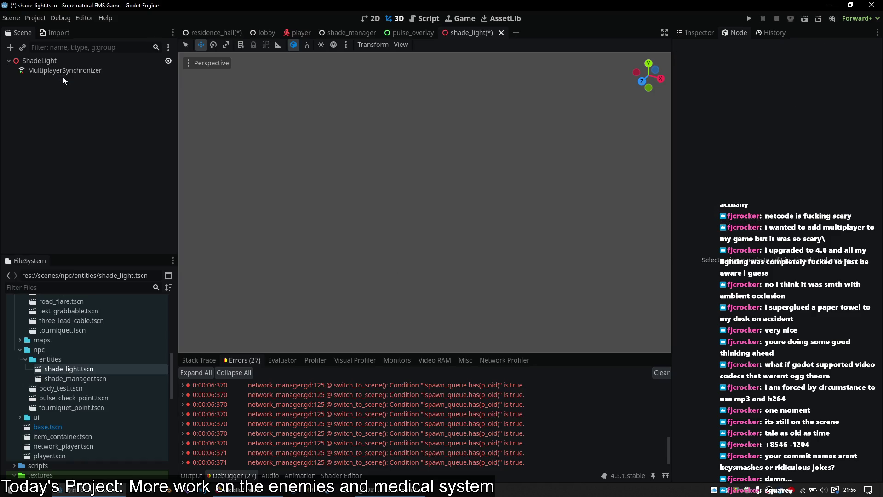
Add a Decal child node under the ShadeLight root.
right_click(108, 63)
left_click(109, 64)
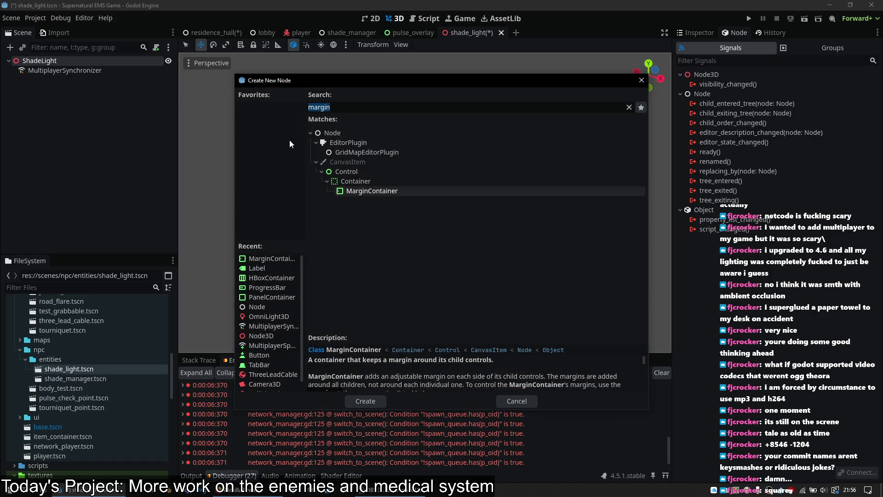
type("decal")
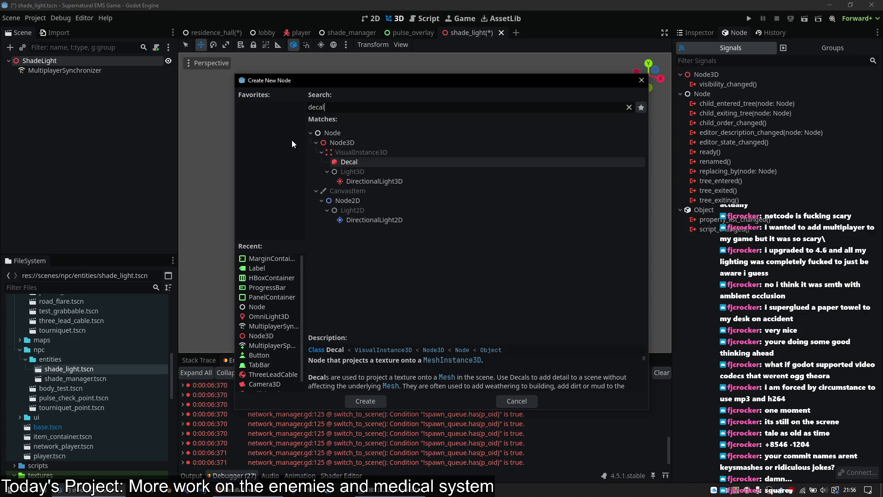
key("Return")
Review the Decal's texture slots in the Inspector, leaving Albedo empty, and bring up the textures folder's actions.
left_click(693, 32)
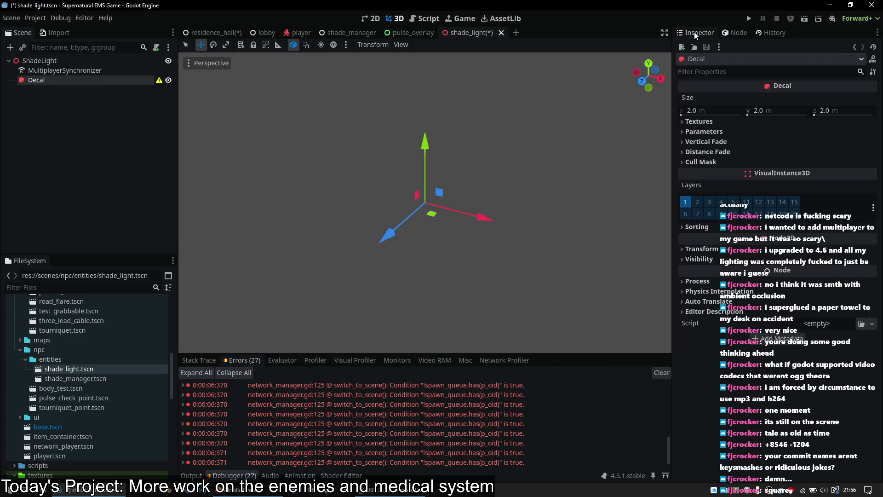
left_click(862, 134)
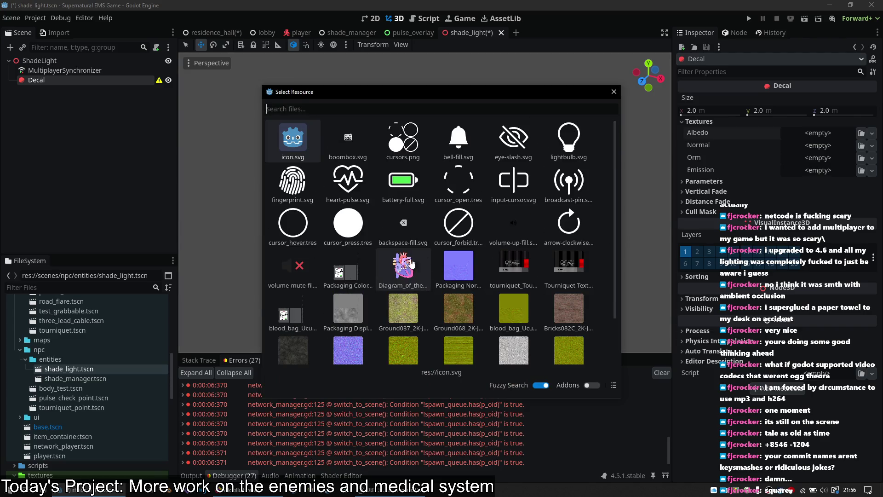
key("Escape")
scroll(48, 373, "down", 8)
scroll(54, 364, "up", 3)
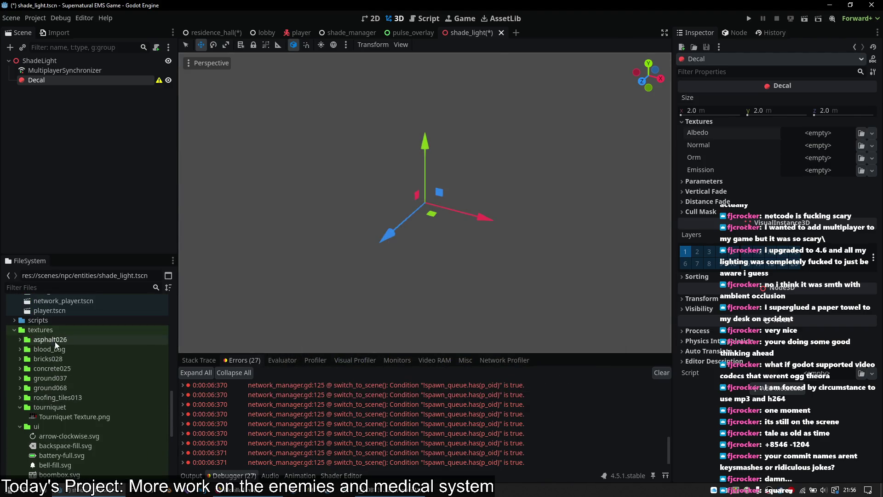
right_click(61, 331)
mouse_move(130, 341)
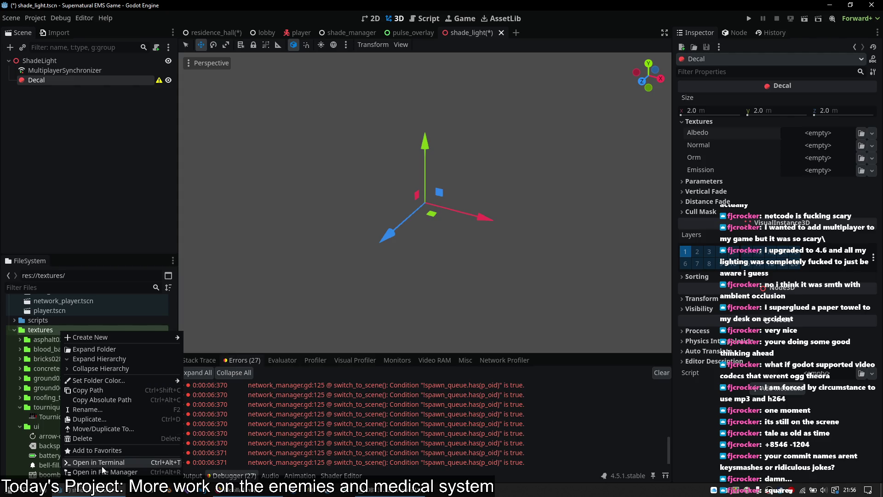
Open the project's textures folder in File Explorer.
left_click(209, 415)
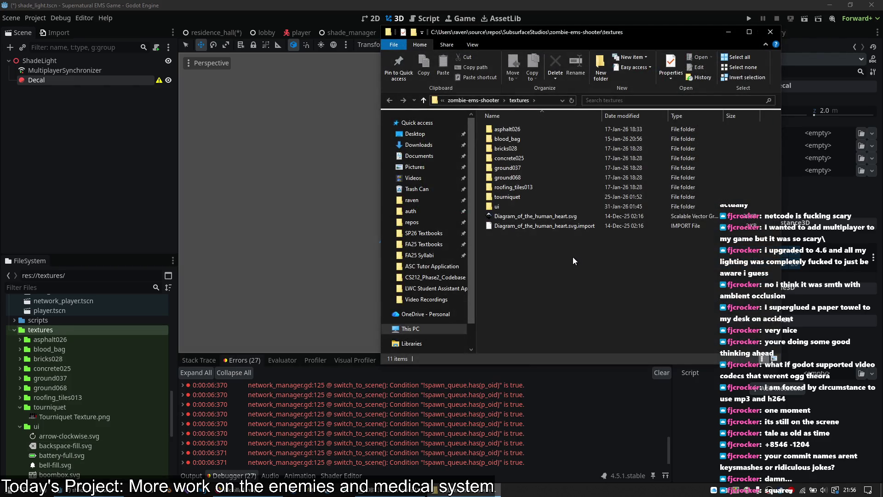
right_click(572, 258)
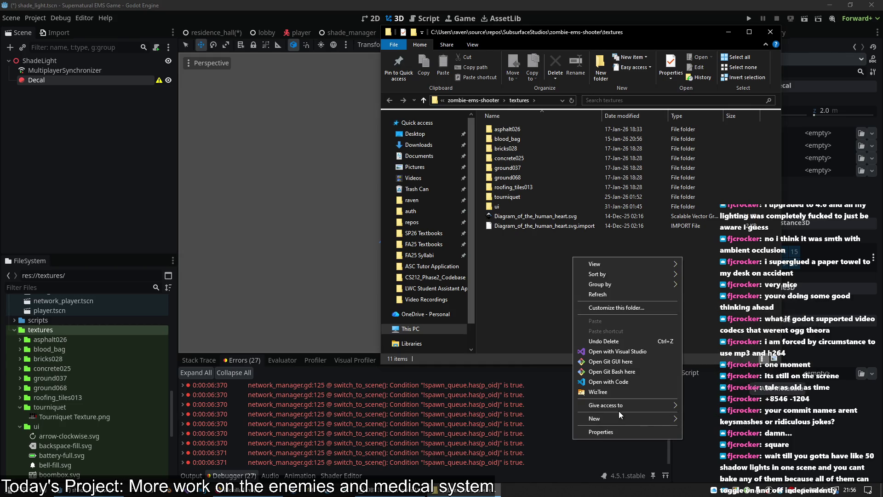
mouse_move(625, 418)
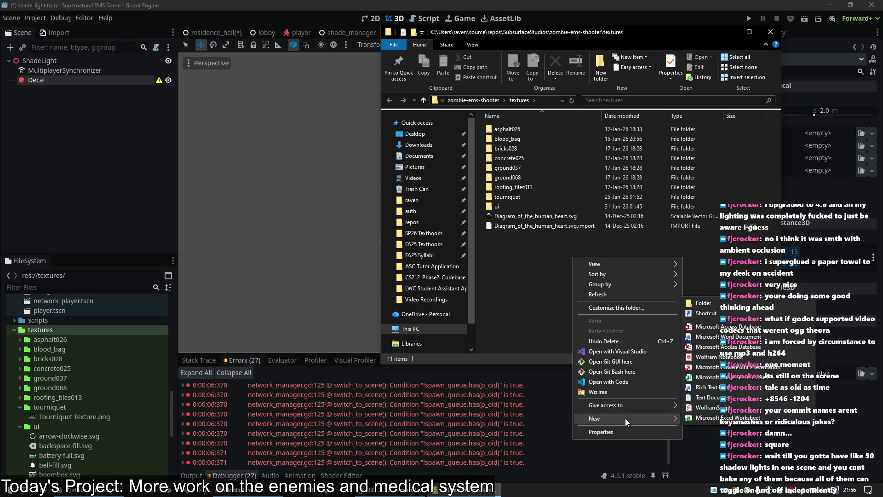
left_click(536, 301)
Launch GIMP from the Windows search.
key("super")
type("gi")
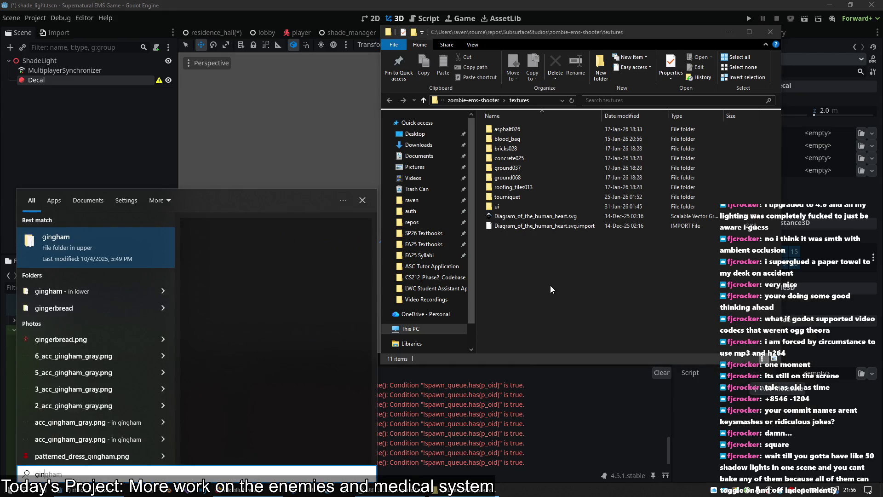
key("Return")
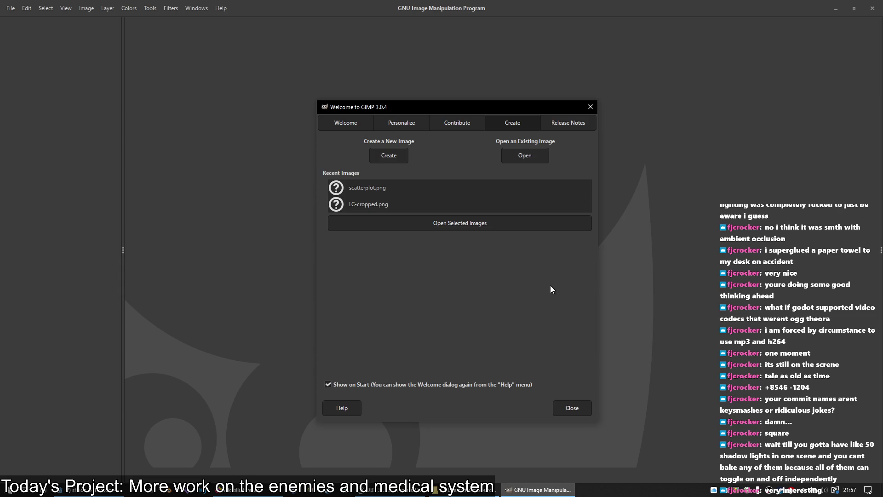
Create a new 1x1 pixel image and bucket-fill it black.
left_click(577, 403)
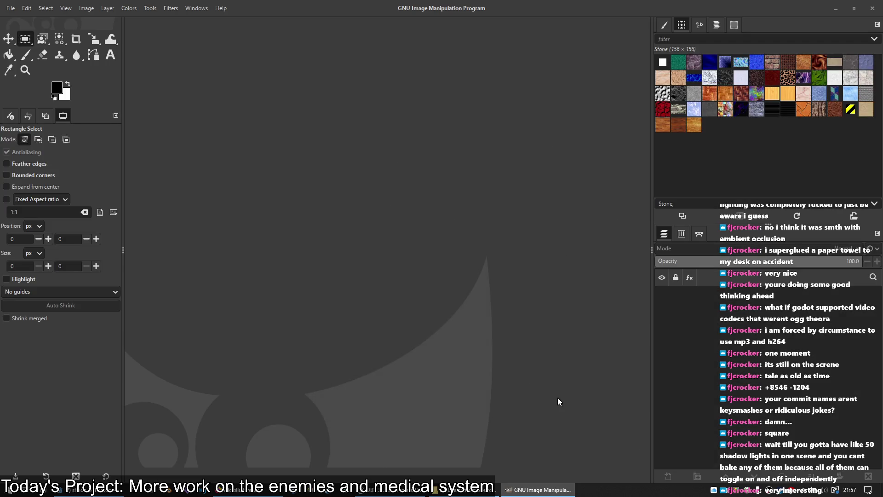
left_click(10, 9)
left_click(12, 25)
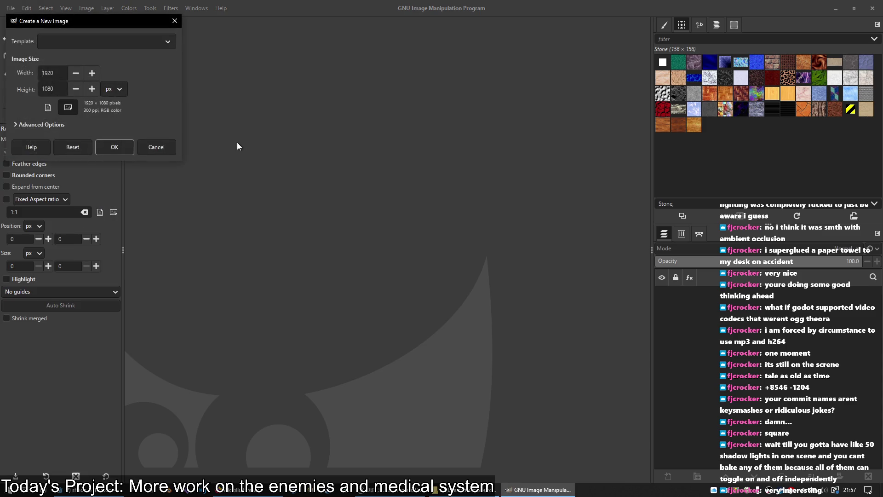
key("Return")
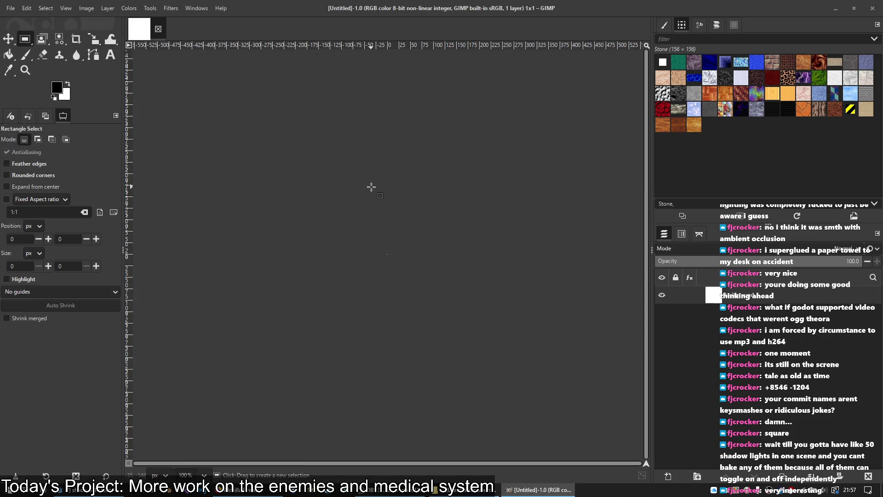
scroll(396, 243, "up", 5)
scroll(397, 244, "up", 7)
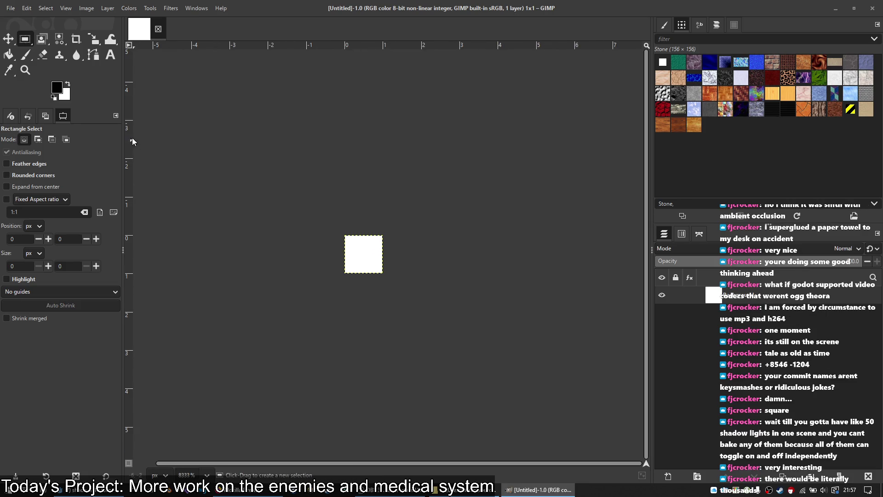
left_click(8, 55)
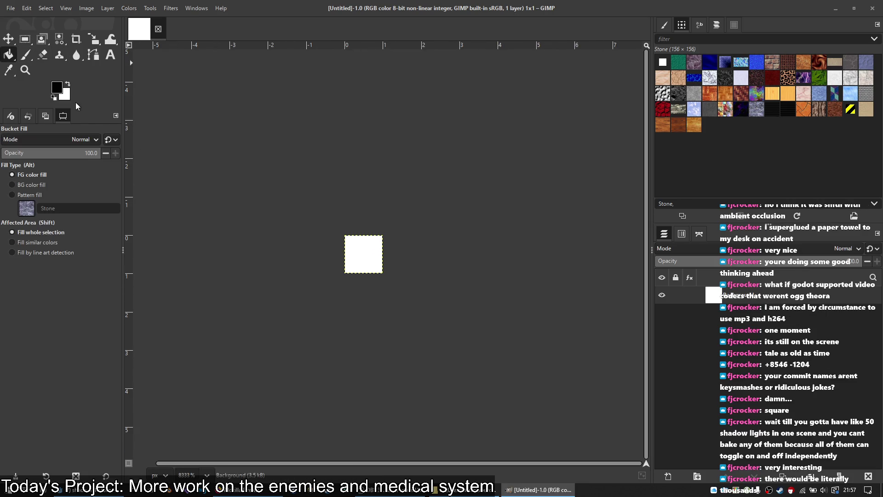
left_click(364, 267)
Start exporting and browse to source/repos/SubsurfaceStudios/zombie-ems-shooter/textures.
key("ctrl+s")
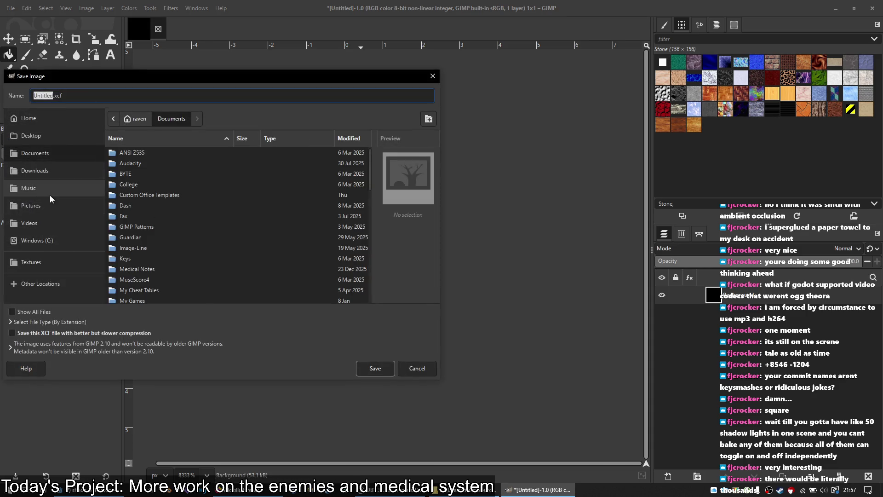
key("Escape")
left_click(11, 8)
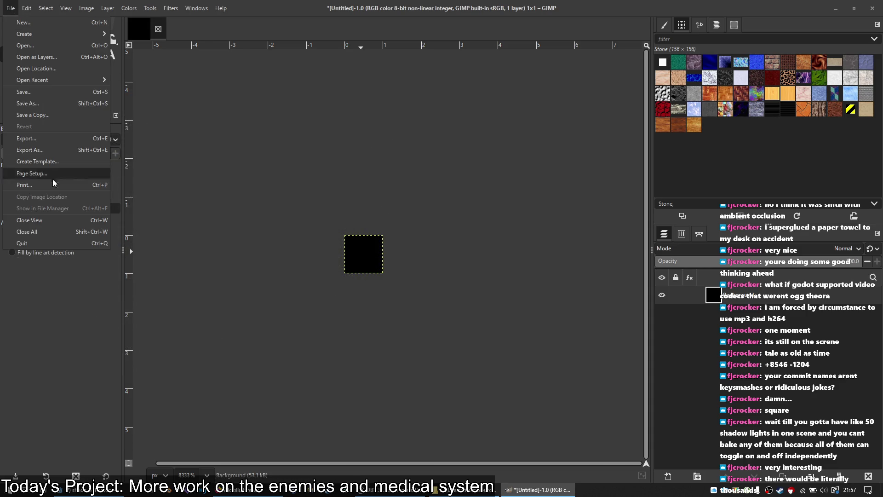
left_click(71, 142)
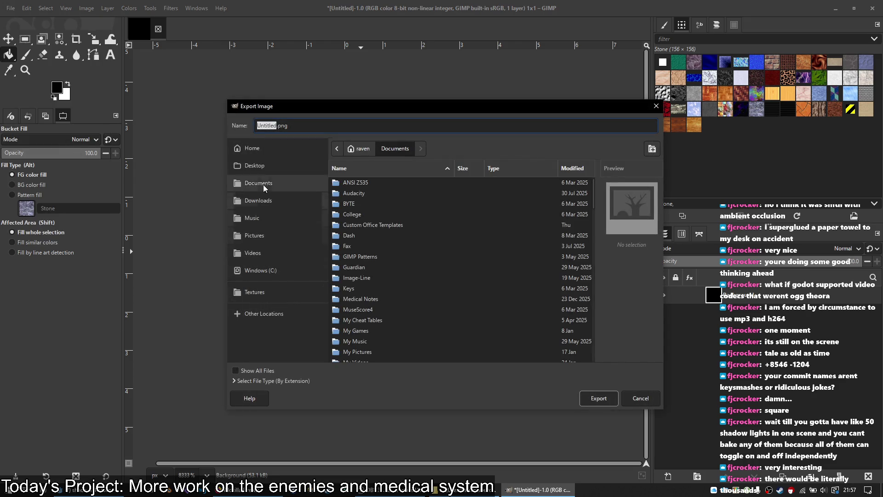
left_click(275, 148)
scroll(396, 238, "down", 10)
scroll(394, 239, "up", 5)
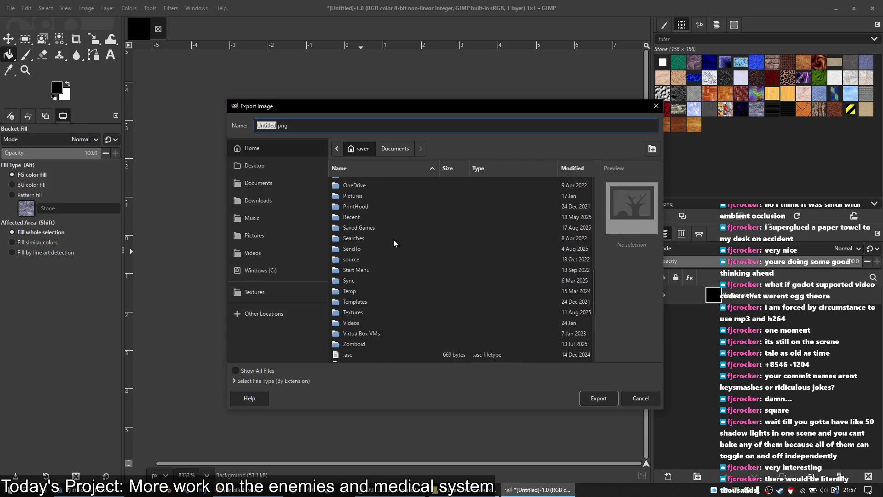
double_click(368, 258)
double_click(375, 180)
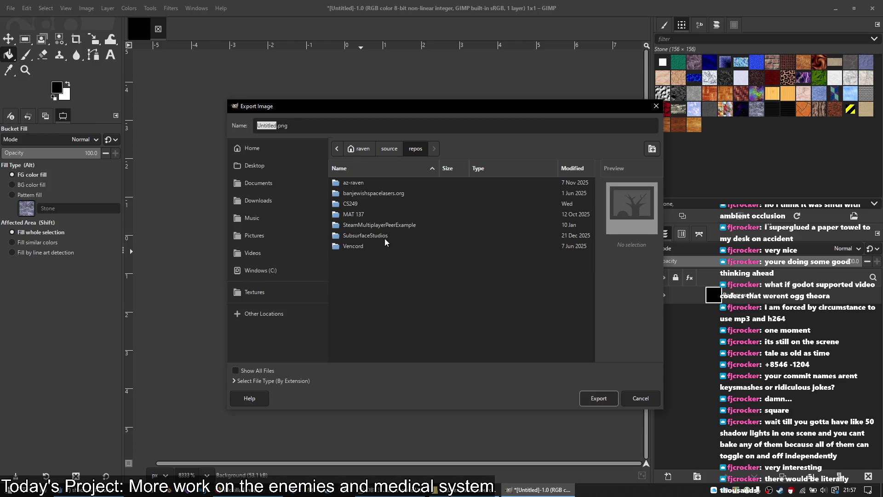
double_click(387, 236)
double_click(388, 181)
double_click(365, 288)
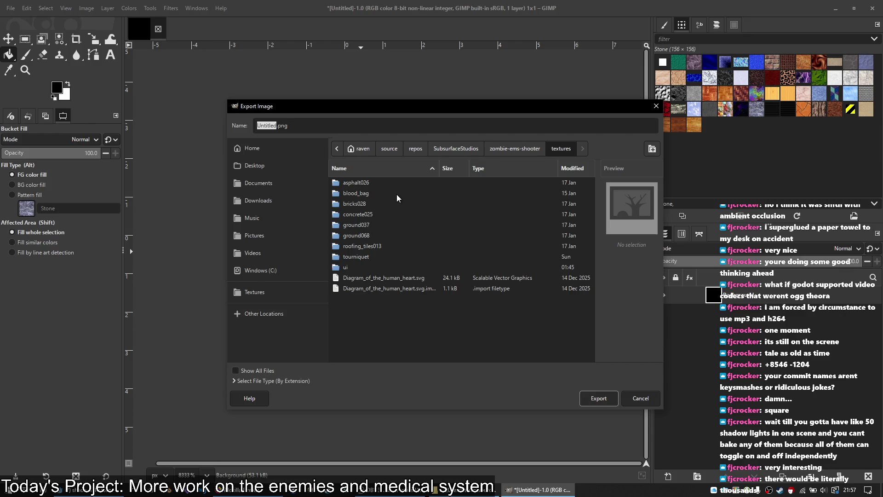
Export the image as black-1x1.png, then quit GIMP discarding the unsaved image.
type("1x")
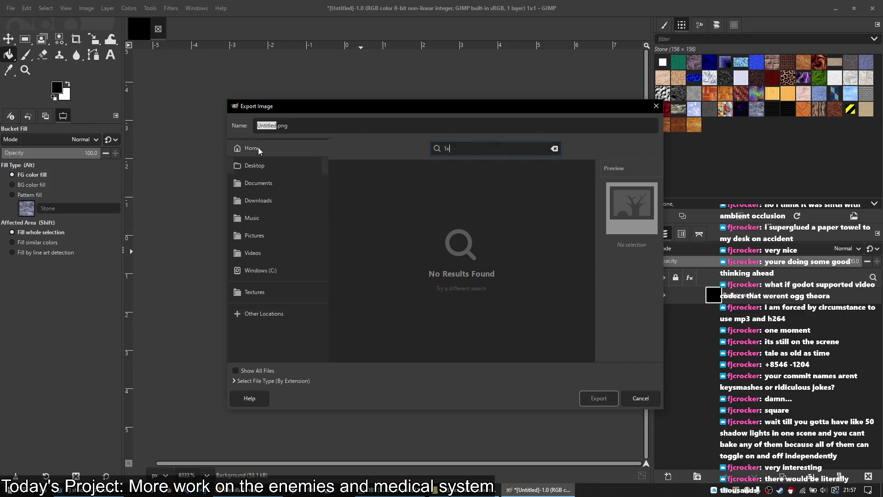
double_click(269, 123)
type("black-1x1")
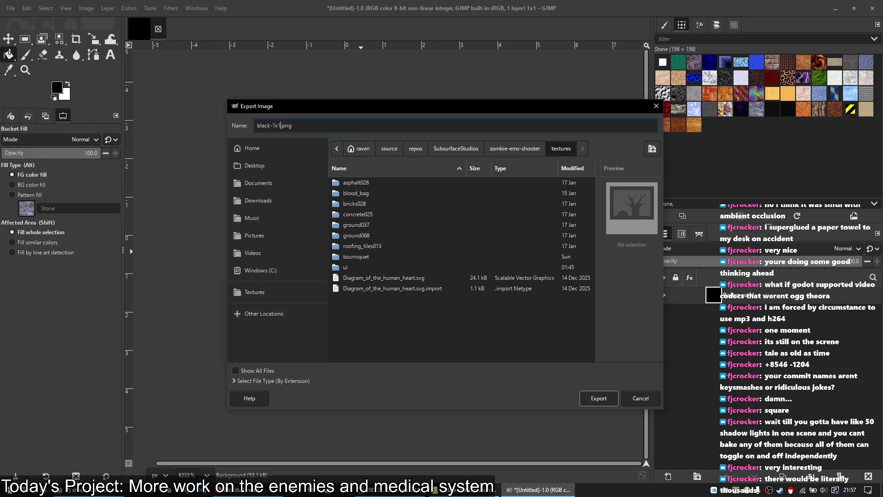
key("Return")
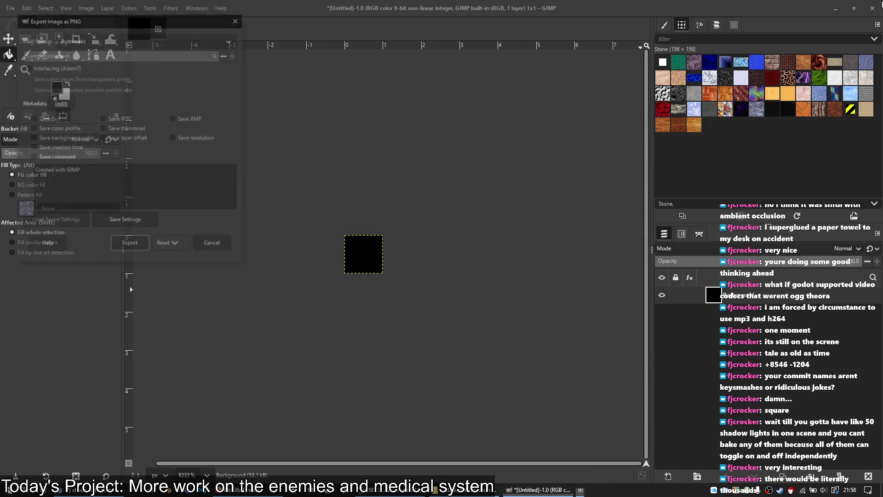
left_click(131, 245)
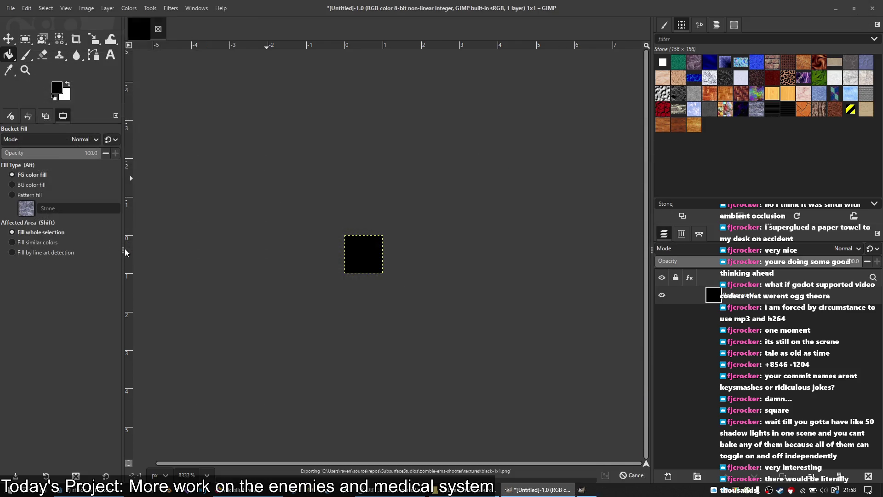
left_click(872, 9)
left_click(452, 300)
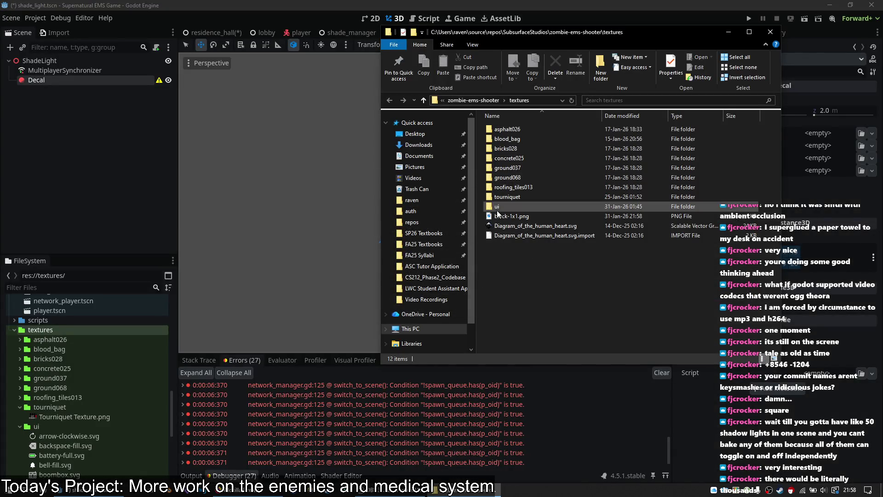
Give the shade_light Decal the black-1x1.png texture as its albedo and save the scene.
left_click(92, 200)
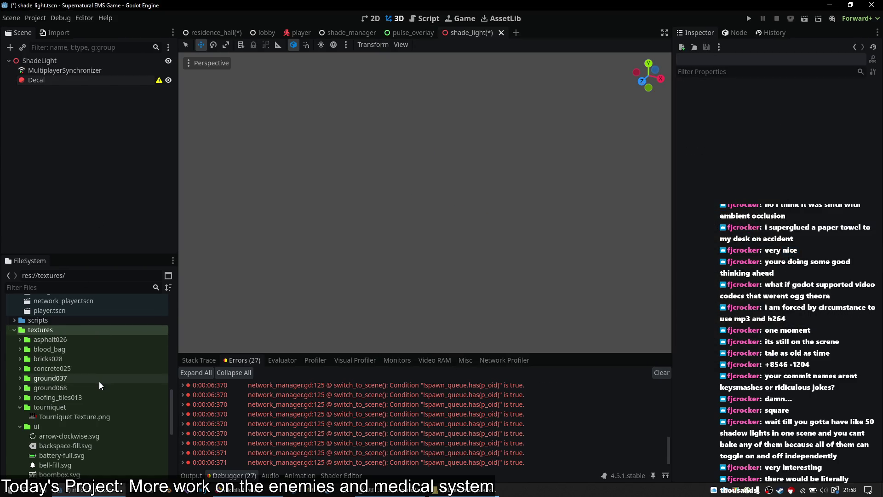
left_click(92, 81)
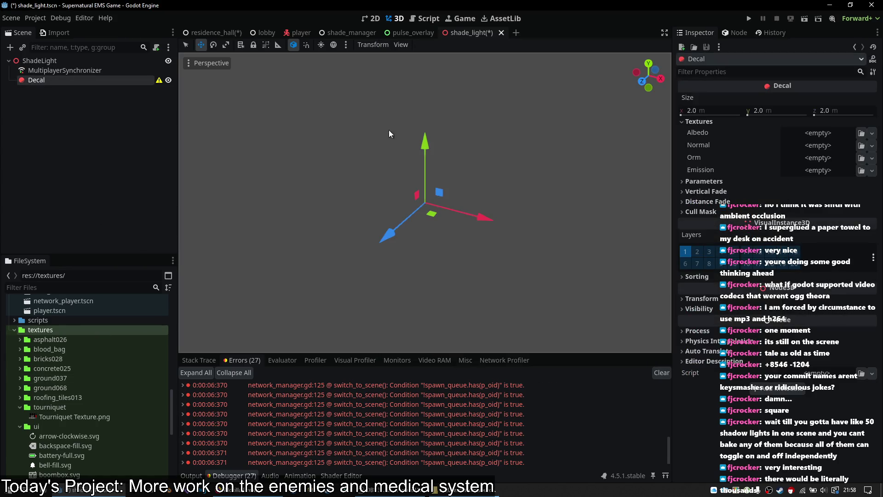
scroll(57, 449, "down", 5)
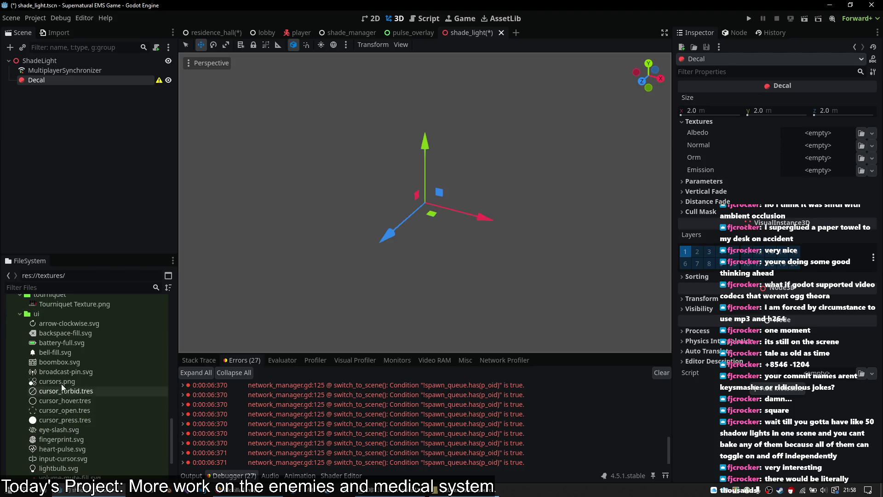
left_click_drag(54, 444, 823, 134)
key("ctrl+s")
Check the residence_hall scene, then come back to shade_light.
left_click(213, 32)
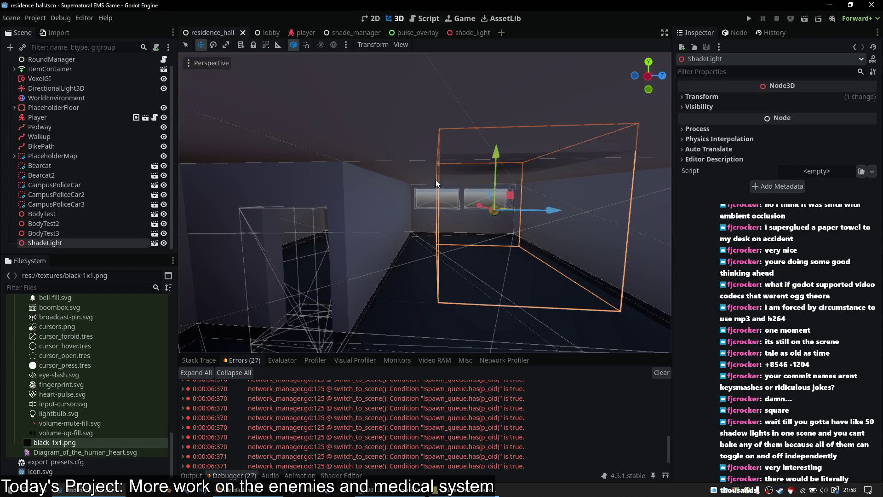
scroll(436, 183, "down", 3)
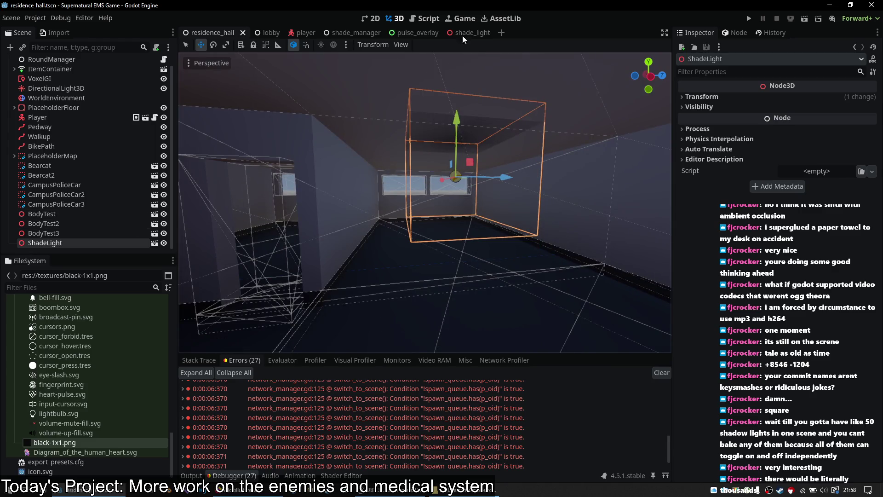
left_click(469, 32)
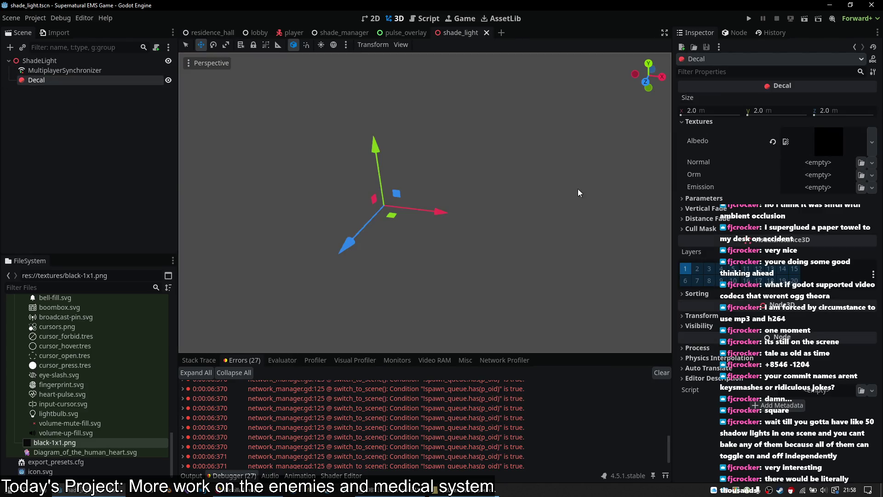
Set the Decal's upper and lower vertical fade to zero, leaving the Modulate colour unchanged.
left_click(706, 208)
right_click(828, 225)
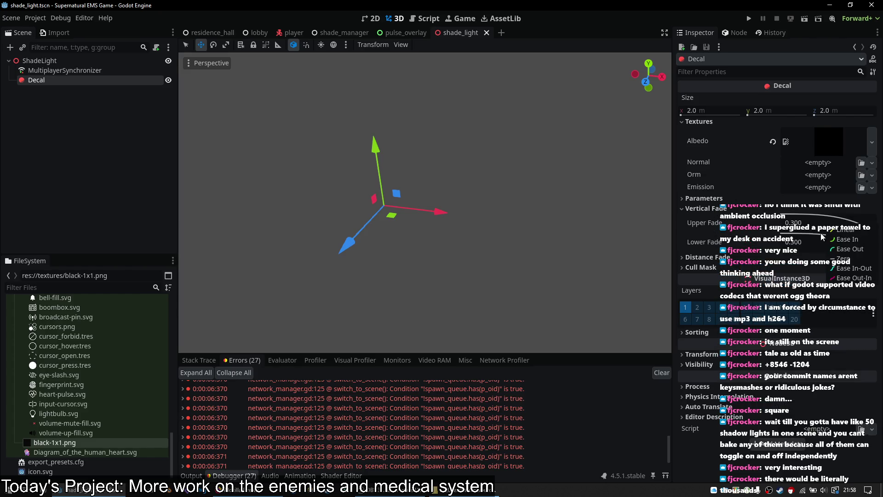
left_click(843, 261)
right_click(795, 242)
left_click(843, 278)
left_click(708, 257)
left_click(710, 261)
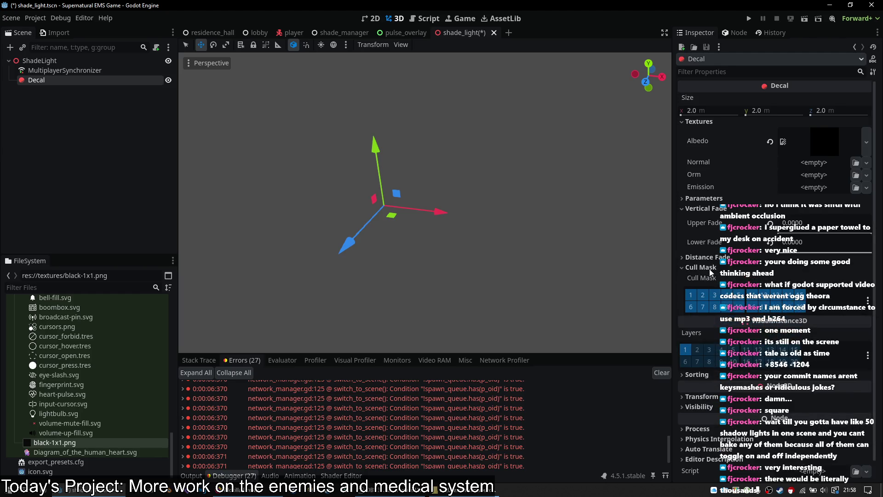
left_click(719, 202)
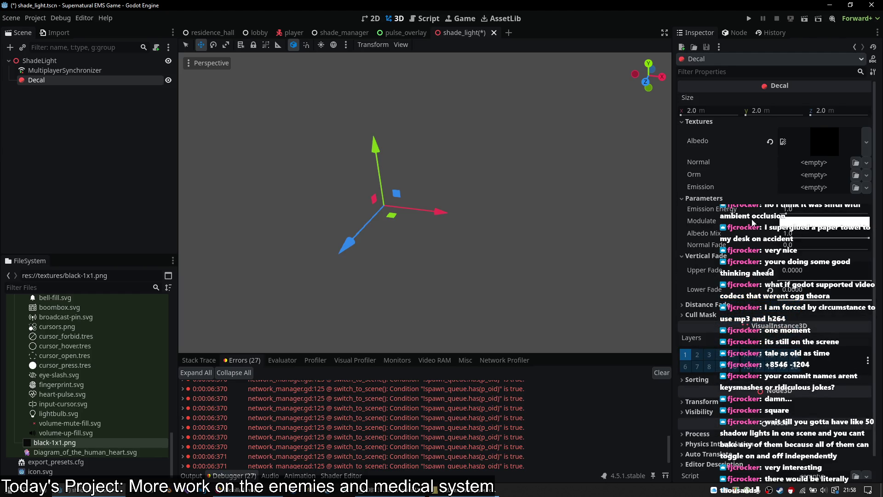
left_click(787, 225)
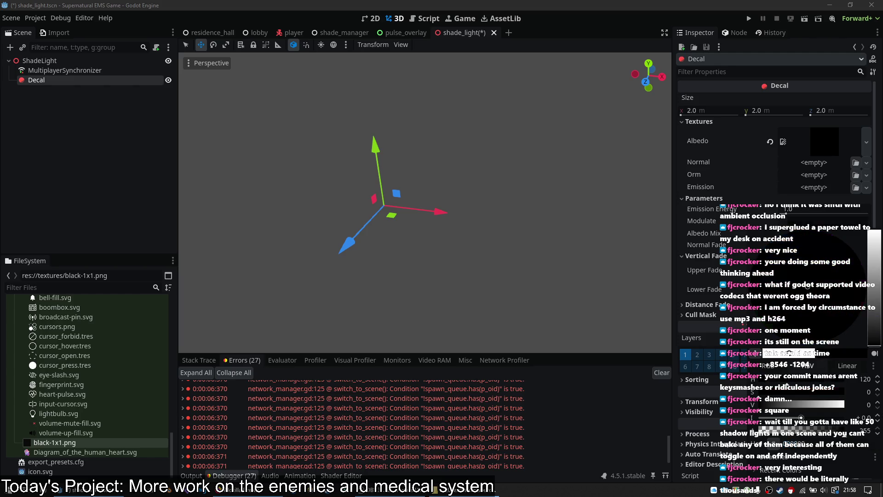
key("Escape")
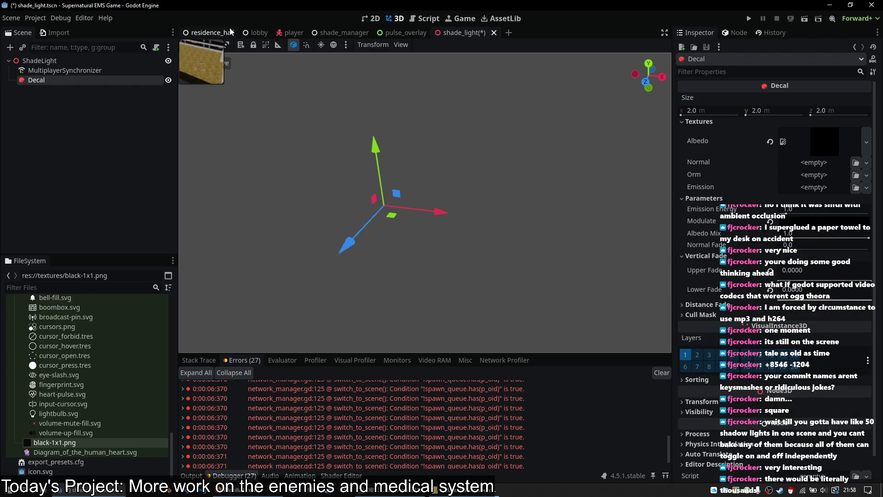
Raise ShadeLight slightly along Y in residence_hall, then return to shade_light.
left_click(221, 32)
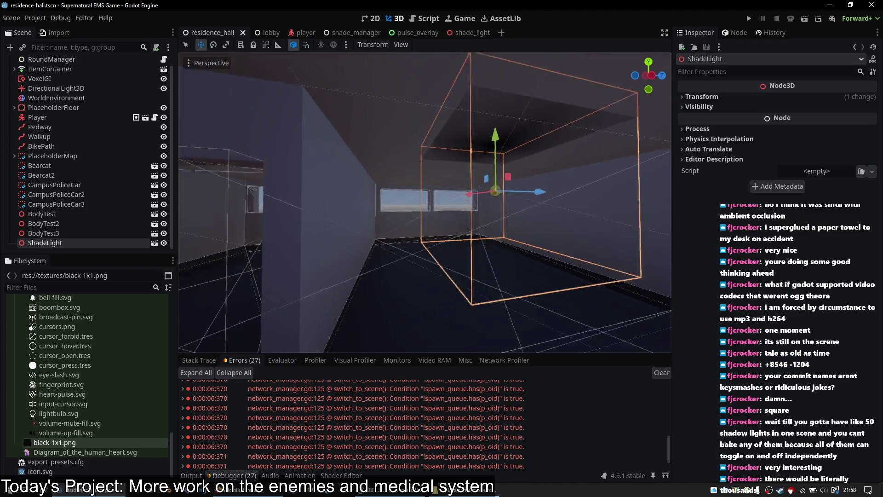
mouse_move(449, 154)
left_mouse_down()
mouse_move(465, 72)
mouse_move(461, 140)
left_mouse_up()
left_click(475, 37)
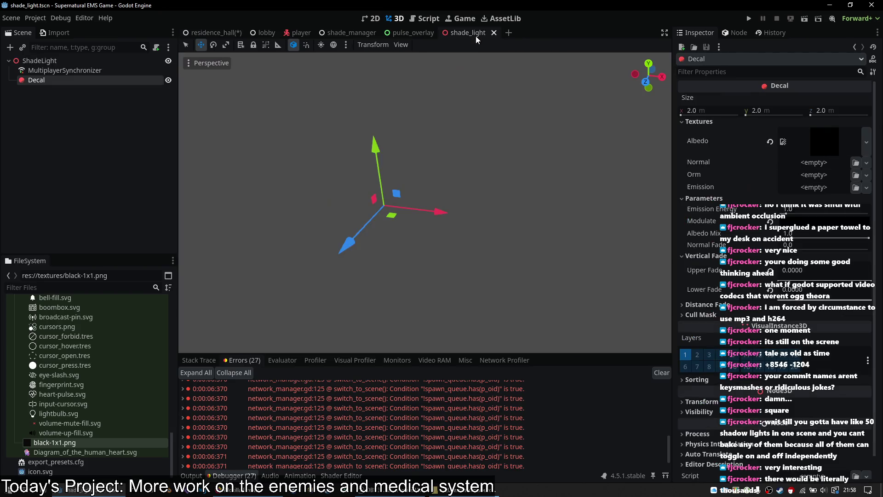
Use black-1x1.png as the Decal's emission texture and save shade_light.
left_click(856, 187)
scroll(376, 171, "down", 2)
scroll(376, 171, "up", 1)
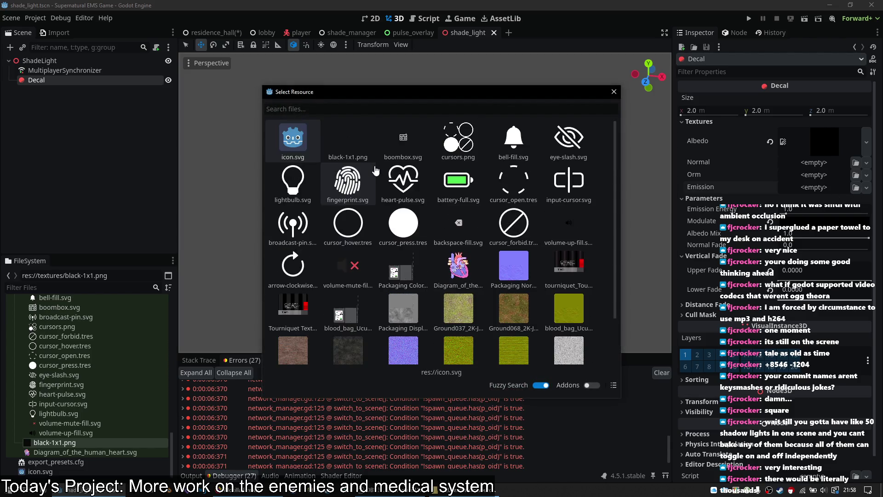
double_click(348, 134)
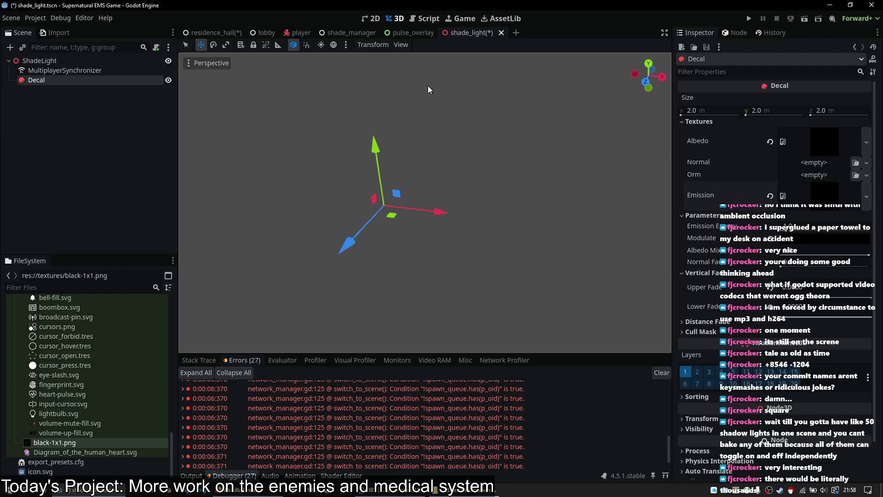
key("ctrl+s")
Nudge ShadeLight vertically again in residence_hall and return to shade_light.
left_click(213, 33)
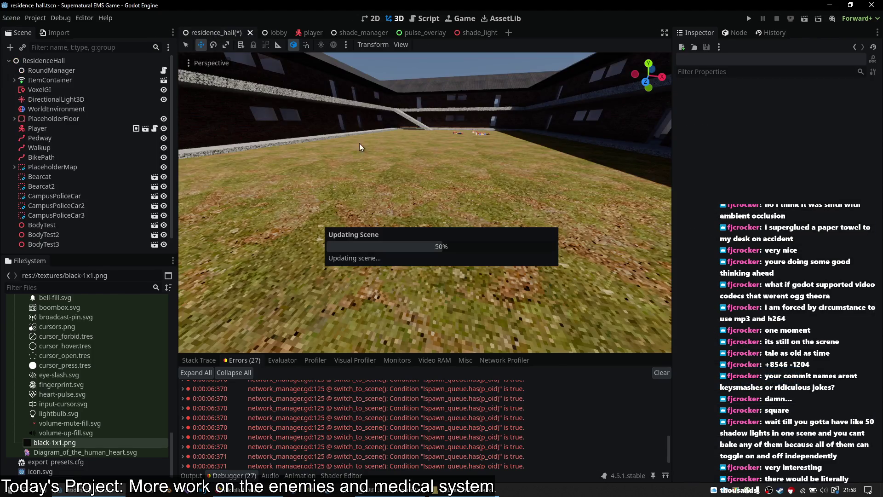
mouse_move(428, 152)
left_mouse_down()
mouse_move(428, 135)
mouse_move(428, 152)
left_mouse_up()
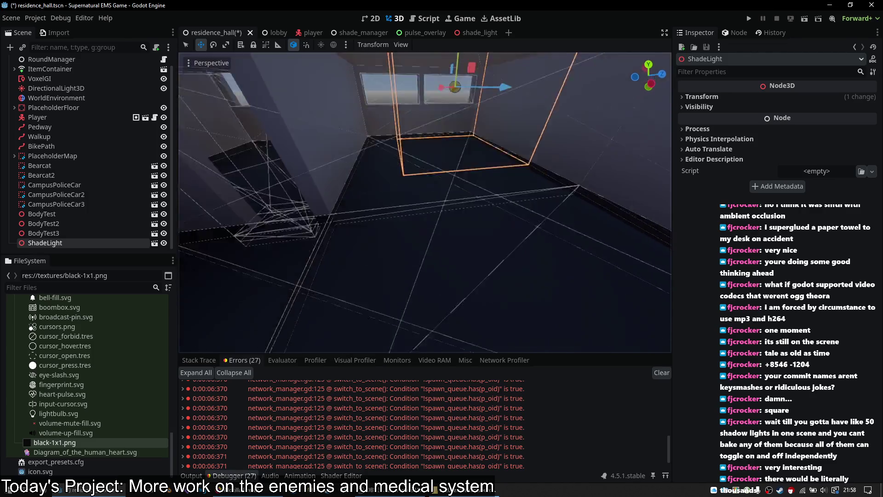
left_click(468, 32)
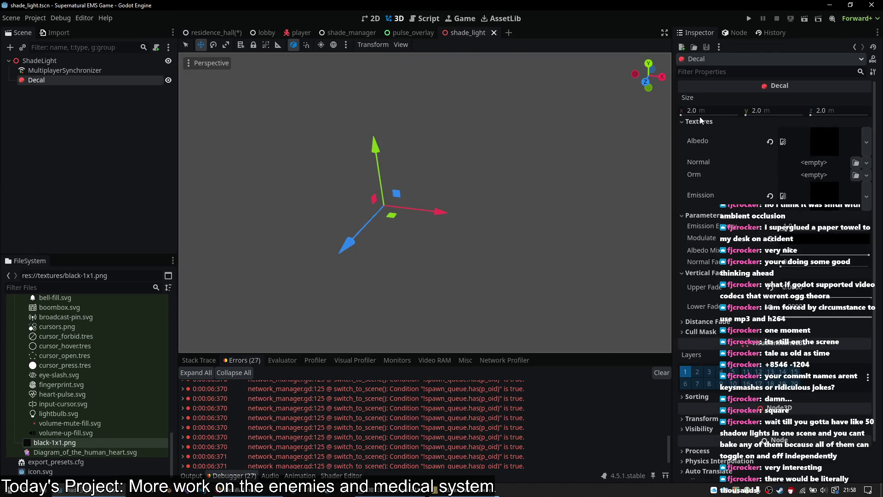
Set the Decal's x size to 10 m and adjust its emission energy.
type("10")
key("Tab")
left_click_drag(789, 227, 828, 227)
mouse_move(704, 252)
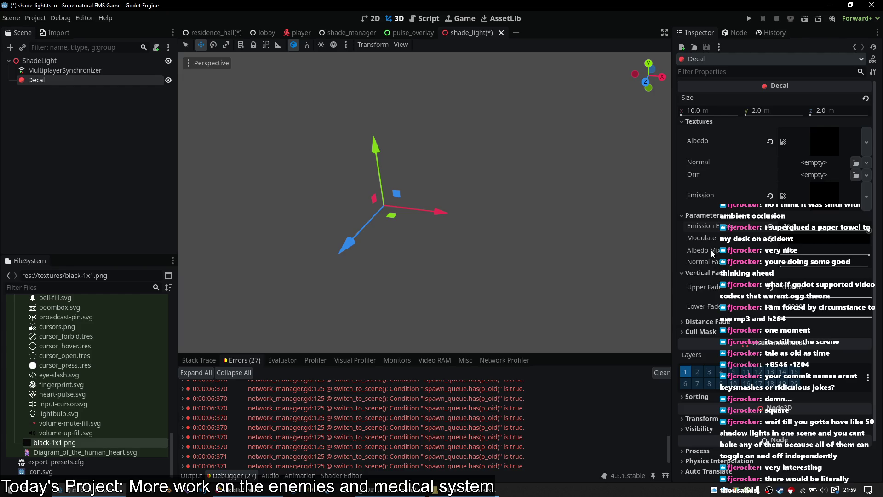
left_click(708, 320)
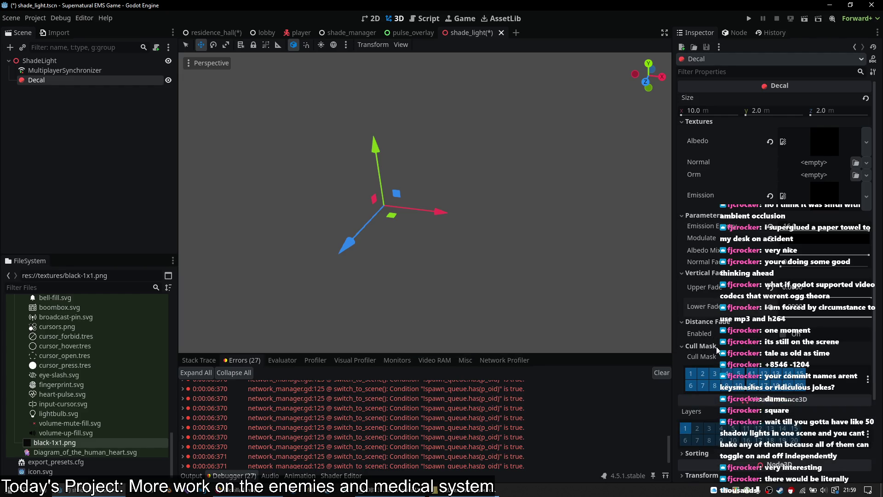
Save shade_light, look at ShadeLight in residence_hall, then return.
key("ctrl+s")
left_click(187, 33)
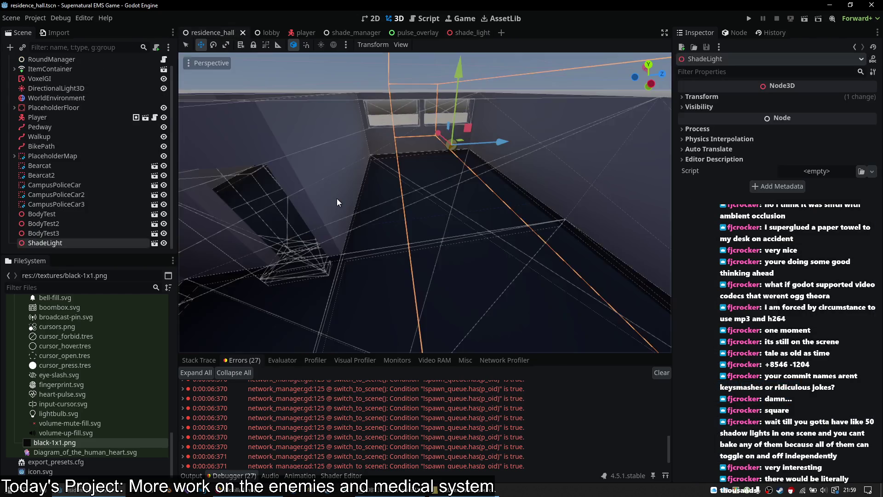
left_click_drag(425, 203, 395, 195)
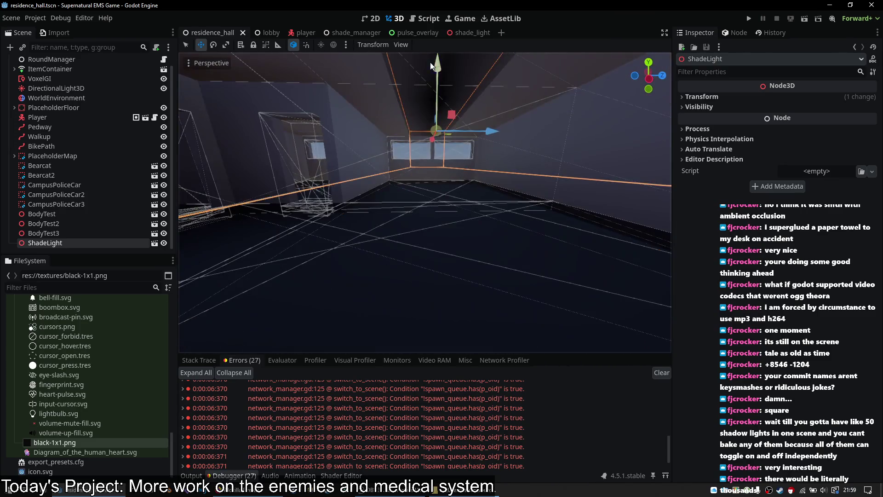
left_click(474, 32)
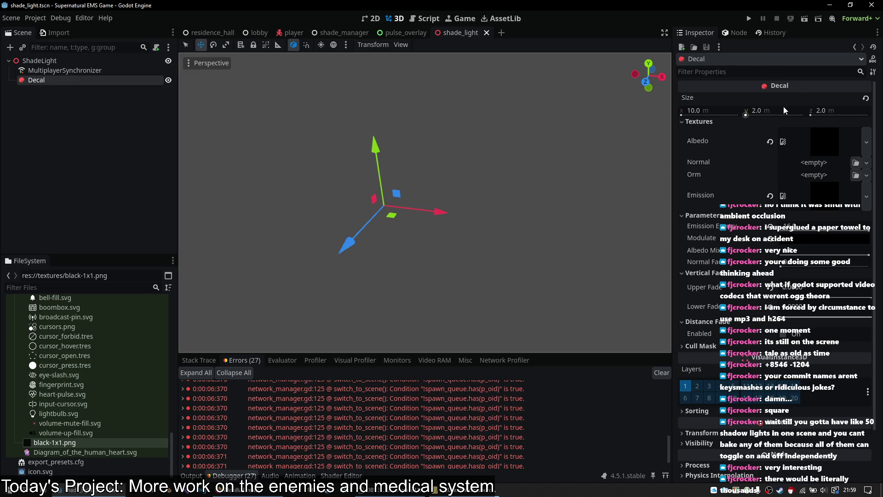
Set the Decal's z size to 10 m and y size to 3 m, then save.
left_click(854, 111)
type("10")
key("Return")
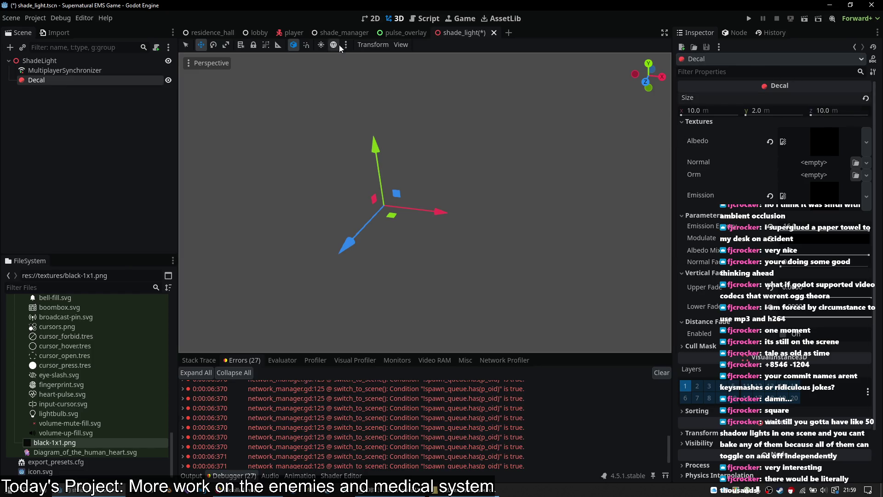
left_click(785, 110)
type("3")
key("Return")
key("ctrl+s")
left_click(212, 32)
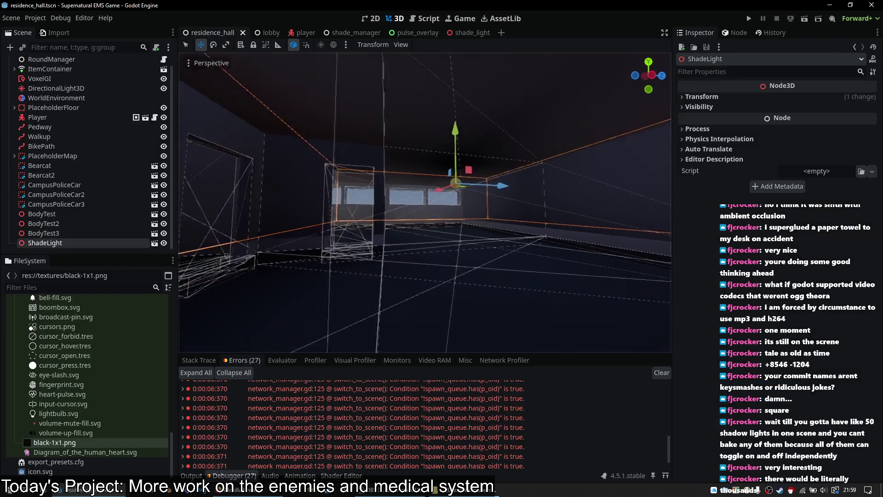
Frame ShadeLight and slide it lower, deeper and sideways along X to fit the dorm room.
key("f")
mouse_move(503, 206)
left_mouse_down()
mouse_move(493, 199)
mouse_move(493, 211)
left_mouse_up()
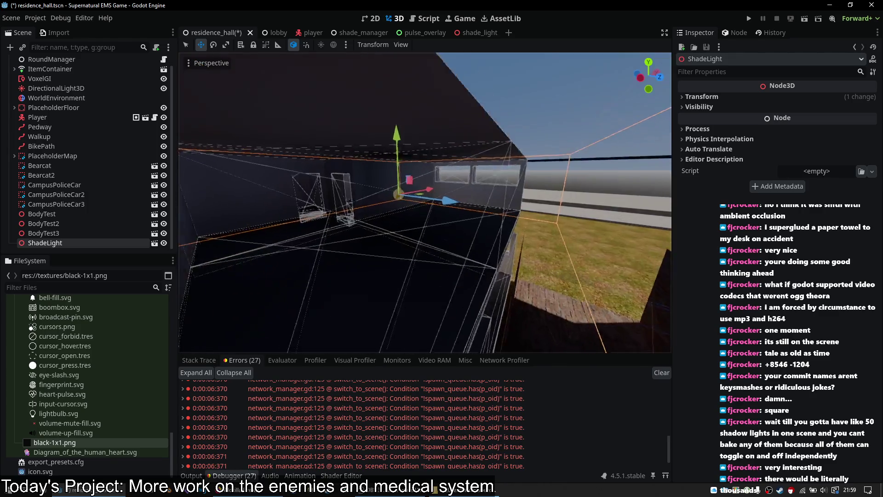
left_click_drag(500, 201, 512, 197)
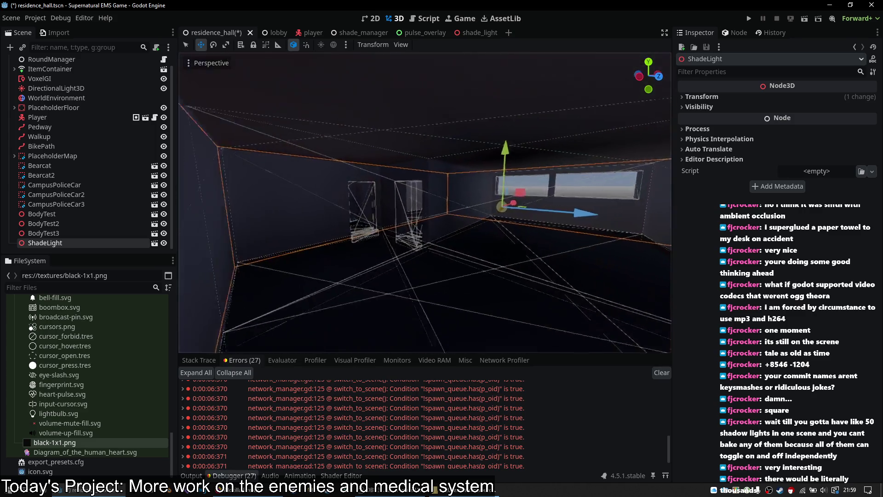
Fly the freelook camera around the room to inspect the darkened result.
key("w")
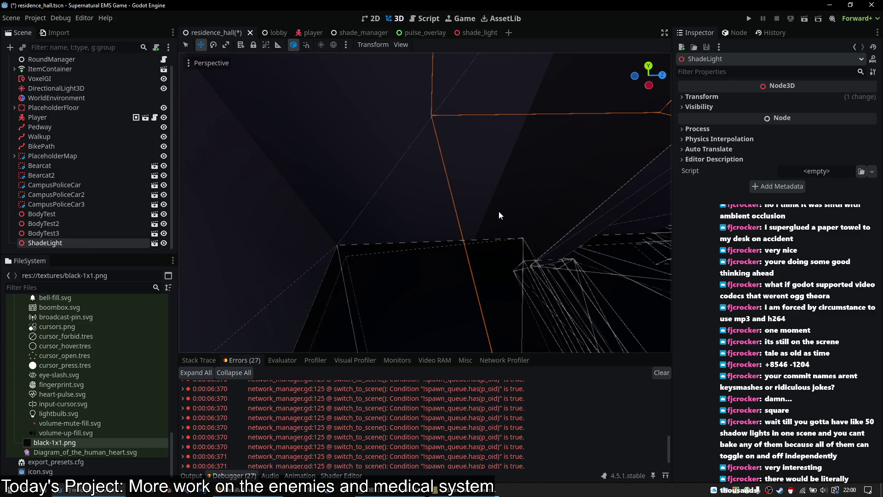
key("shift+f")
key("w")
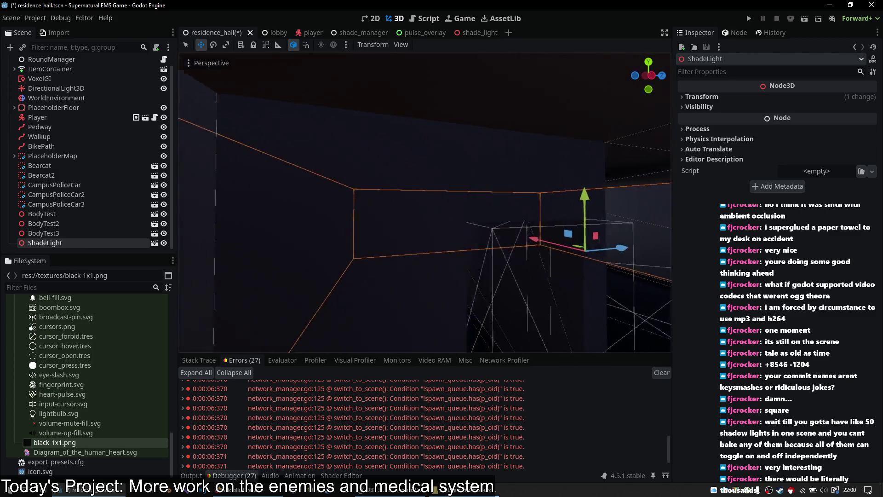
key("s")
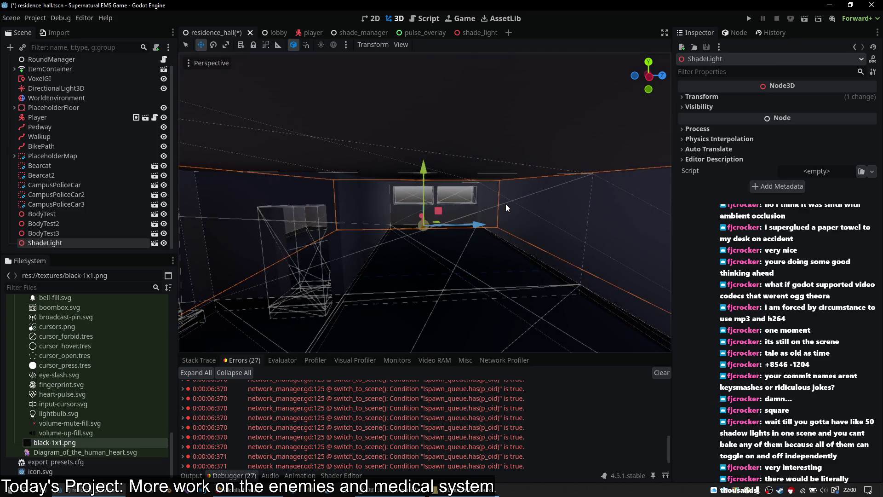